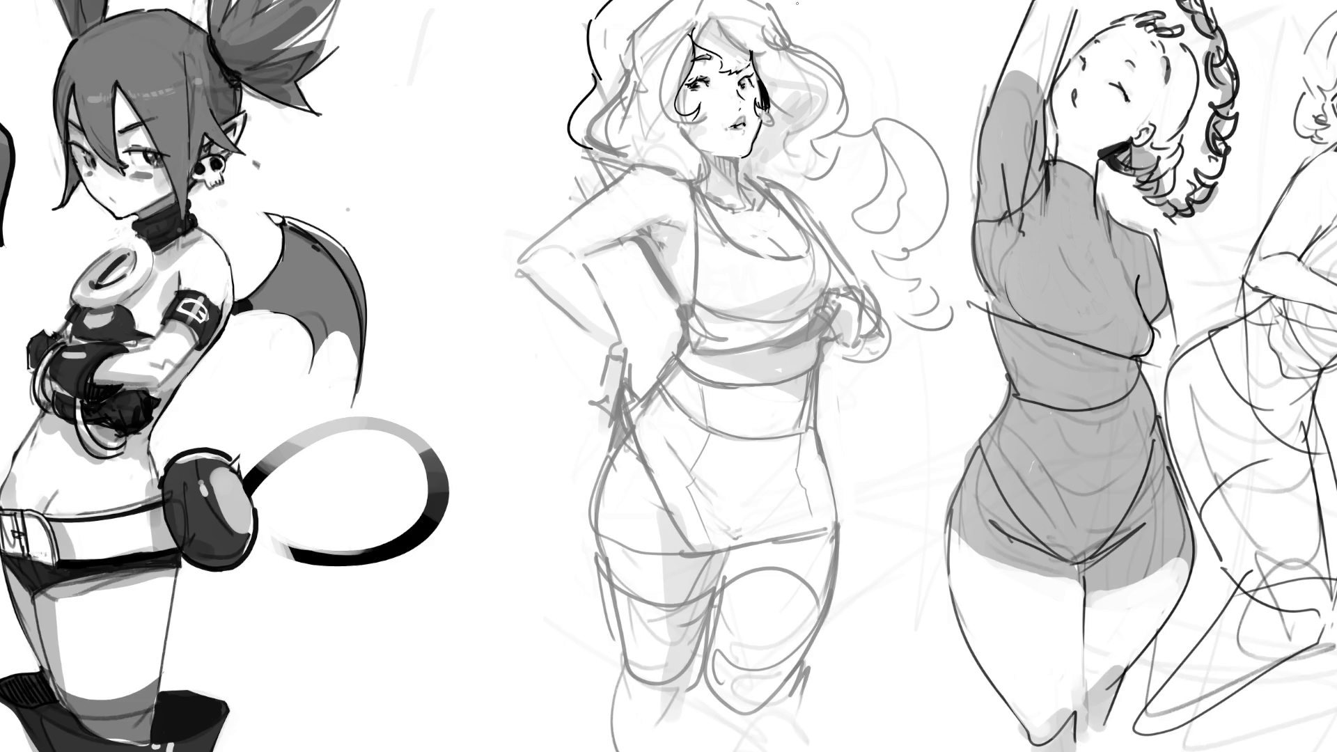
- Ink darker outlines along the top of the middle girl's hair and both sides of her face
{"action": "mouse_move", "coordinate": [765, 1]}
{"action": "left_mouse_down"}
{"action": "mouse_move", "coordinate": [842, 126]}
{"action": "mouse_move", "coordinate": [874, 105]}
{"action": "left_mouse_up"}
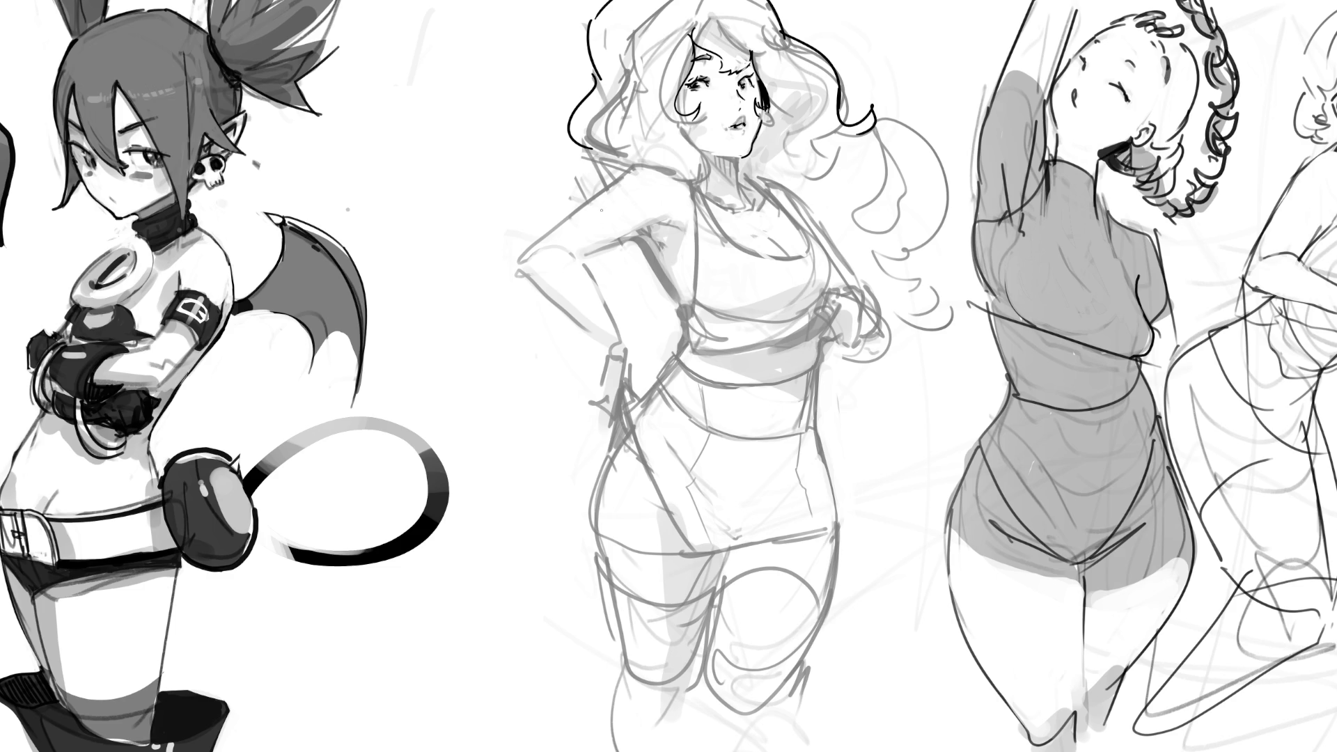
{"action": "left_click_drag", "start_coordinate": [585, 148], "coordinate": [607, 190]}
{"action": "left_click_drag", "start_coordinate": [630, 192], "coordinate": [641, 202]}
{"action": "key", "text": "ctrl+z"}
{"action": "key", "text": "ctrl+z"}
{"action": "mouse_move", "coordinate": [584, 147]}
{"action": "left_mouse_down"}
{"action": "mouse_move", "coordinate": [634, 172]}
{"action": "mouse_move", "coordinate": [569, 185]}
{"action": "mouse_move", "coordinate": [610, 189]}
{"action": "left_mouse_up"}
{"action": "key", "text": "ctrl+z"}
{"action": "key", "text": "ctrl+z"}
{"action": "key", "text": "ctrl+z"}
{"action": "left_click_drag", "start_coordinate": [873, 115], "coordinate": [833, 125]}
{"action": "mouse_move", "coordinate": [836, 142]}
{"action": "left_mouse_down"}
{"action": "mouse_move", "coordinate": [880, 144]}
{"action": "mouse_move", "coordinate": [912, 202]}
{"action": "mouse_move", "coordinate": [904, 268]}
{"action": "left_mouse_up"}
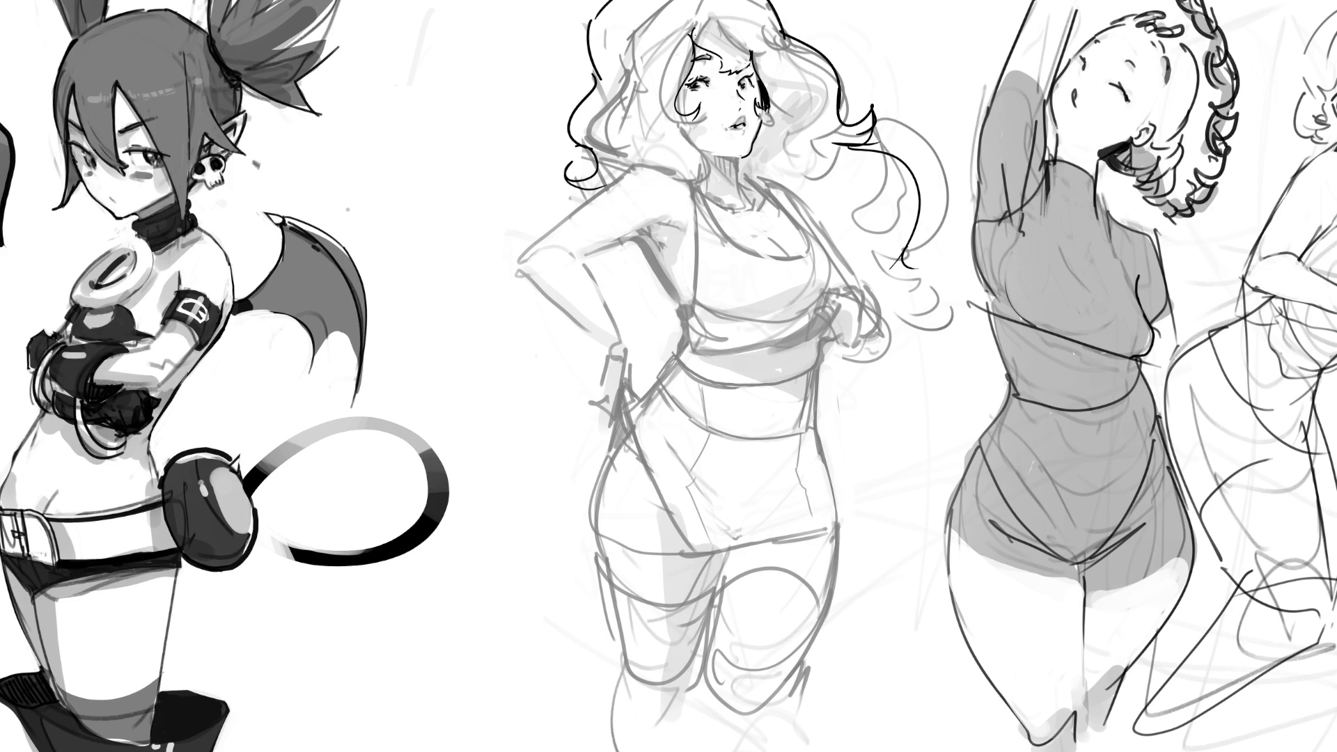
- Dot freckles on the middle girl's cheek
{"action": "left_click", "coordinate": [699, 107]}
{"action": "left_click", "coordinate": [698, 119]}
{"action": "left_click", "coordinate": [694, 126]}
- Add more freckles on the cheek and under the nose, plus a small nose line
{"action": "left_click", "coordinate": [687, 129]}
{"action": "left_click", "coordinate": [673, 128]}
{"action": "left_click", "coordinate": [725, 133]}
{"action": "left_click", "coordinate": [727, 140]}
{"action": "left_click_drag", "start_coordinate": [719, 99], "coordinate": [726, 100]}
- Enlarge and tilt the left eye with Free Transform, then revert it to the cleaner version
{"action": "left_click_drag", "start_coordinate": [719, 67], "coordinate": [723, 65]}
{"action": "key", "text": "Return"}
{"action": "key", "text": "ctrl+z"}
- Try neck, jawline and lip-side strokes, undoing each, then refine the lashes beside the right eye
{"action": "key", "text": "ctrl+z"}
{"action": "left_click_drag", "start_coordinate": [731, 158], "coordinate": [739, 183]}
{"action": "key", "text": "ctrl+z"}
{"action": "key", "text": "ctrl+z"}
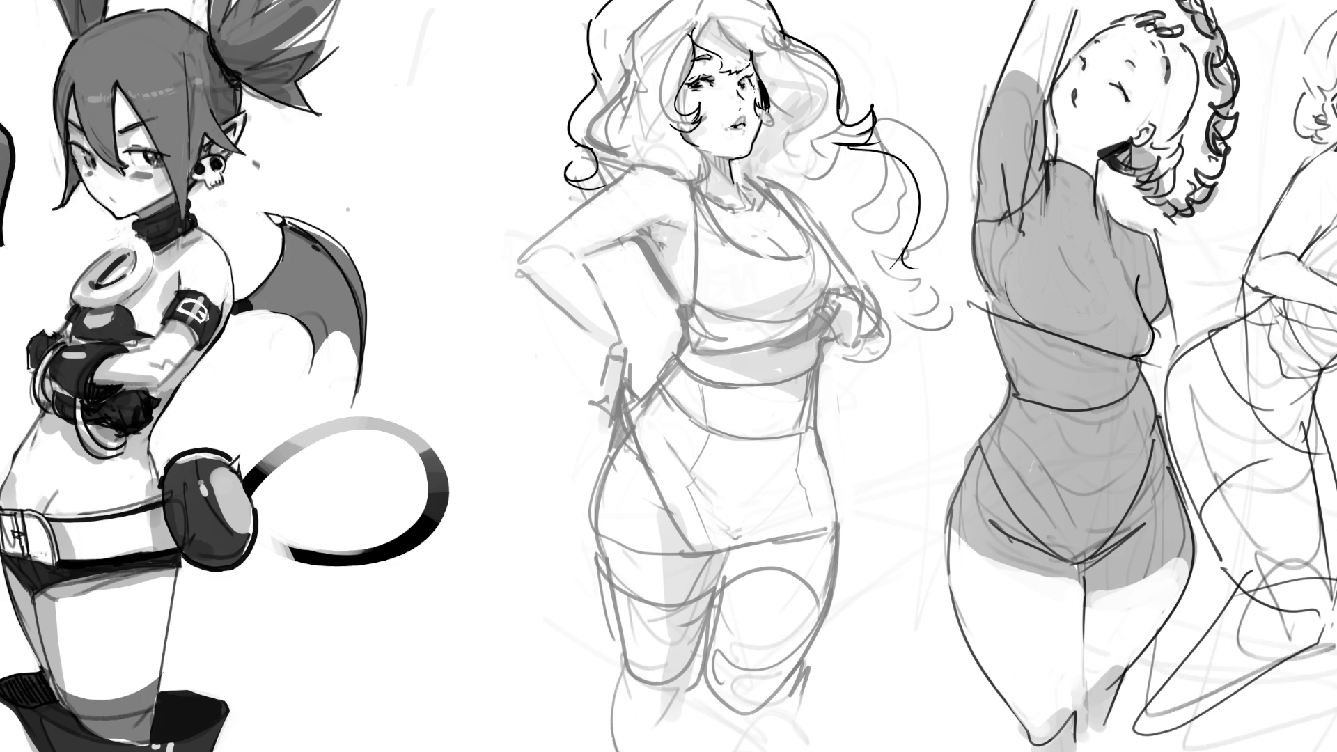
{"action": "left_click_drag", "start_coordinate": [711, 156], "coordinate": [727, 162]}
{"action": "key", "text": "ctrl+z"}
{"action": "left_click_drag", "start_coordinate": [744, 131], "coordinate": [737, 160]}
{"action": "key", "text": "ctrl+z"}
{"action": "key", "text": "ctrl+z"}
{"action": "mouse_move", "coordinate": [750, 87]}
{"action": "left_mouse_down"}
{"action": "mouse_move", "coordinate": [762, 73]}
{"action": "mouse_move", "coordinate": [759, 122]}
{"action": "left_mouse_up"}
- Ink the collarbone, shoulder strap, lower lashes of the left eye, and the cheek and jawline
{"action": "mouse_move", "coordinate": [703, 200]}
{"action": "left_mouse_down"}
{"action": "mouse_move", "coordinate": [752, 215]}
{"action": "mouse_move", "coordinate": [761, 196]}
{"action": "left_mouse_up"}
{"action": "left_click_drag", "start_coordinate": [674, 172], "coordinate": [698, 240]}
{"action": "left_click_drag", "start_coordinate": [673, 173], "coordinate": [698, 239]}
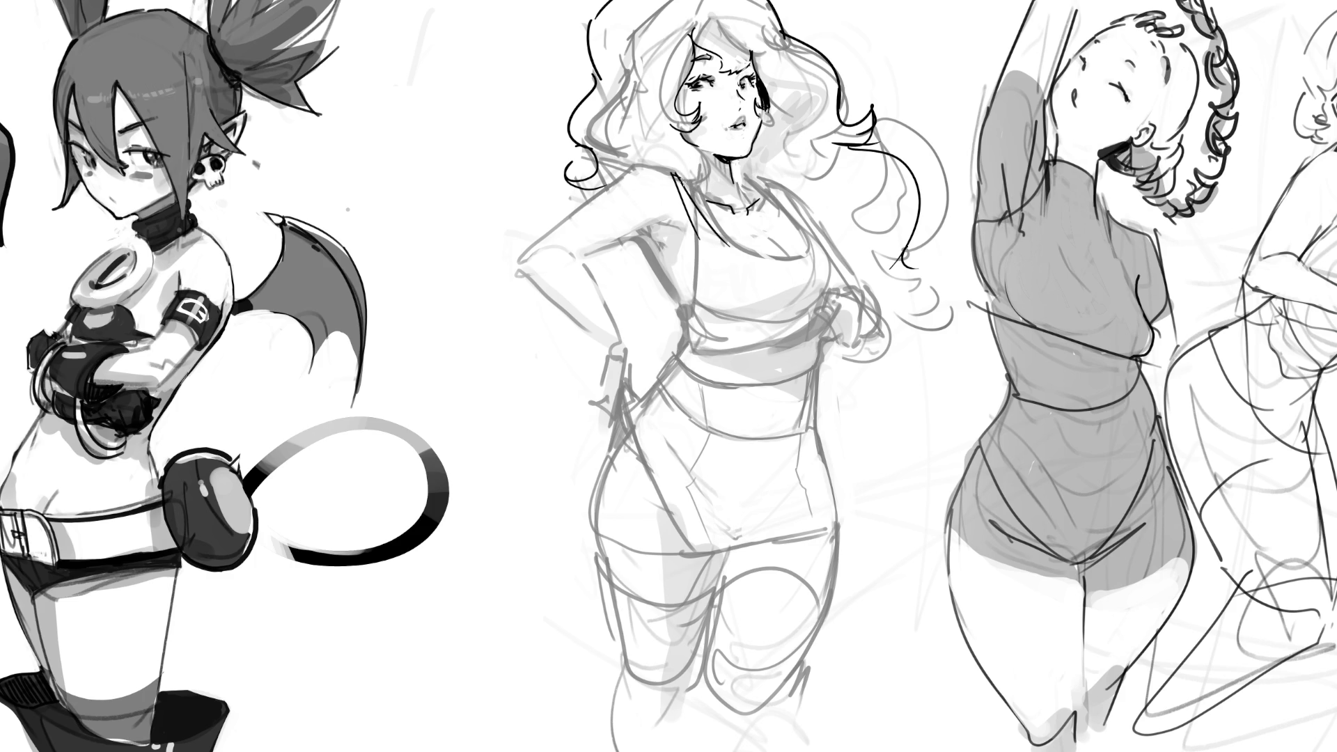
{"action": "left_click_drag", "start_coordinate": [702, 96], "coordinate": [712, 89]}
{"action": "left_click_drag", "start_coordinate": [676, 164], "coordinate": [687, 172]}
{"action": "key", "text": "ctrl+z"}
{"action": "left_click_drag", "start_coordinate": [695, 149], "coordinate": [688, 182]}
{"action": "key", "text": "ctrl+z"}
{"action": "key", "text": "ctrl+z"}
{"action": "left_click_drag", "start_coordinate": [686, 132], "coordinate": [708, 184]}
- Ink the shoulder, upper arm and forearm outlines, shade the armpit grey, and trace the side contour
{"action": "left_click_drag", "start_coordinate": [653, 165], "coordinate": [617, 186]}
{"action": "mouse_move", "coordinate": [644, 164]}
{"action": "left_mouse_down"}
{"action": "mouse_move", "coordinate": [512, 277]}
{"action": "mouse_move", "coordinate": [587, 344]}
{"action": "left_mouse_up"}
{"action": "mouse_move", "coordinate": [533, 265]}
{"action": "left_mouse_down"}
{"action": "mouse_move", "coordinate": [587, 290]}
{"action": "mouse_move", "coordinate": [625, 366]}
{"action": "left_mouse_up"}
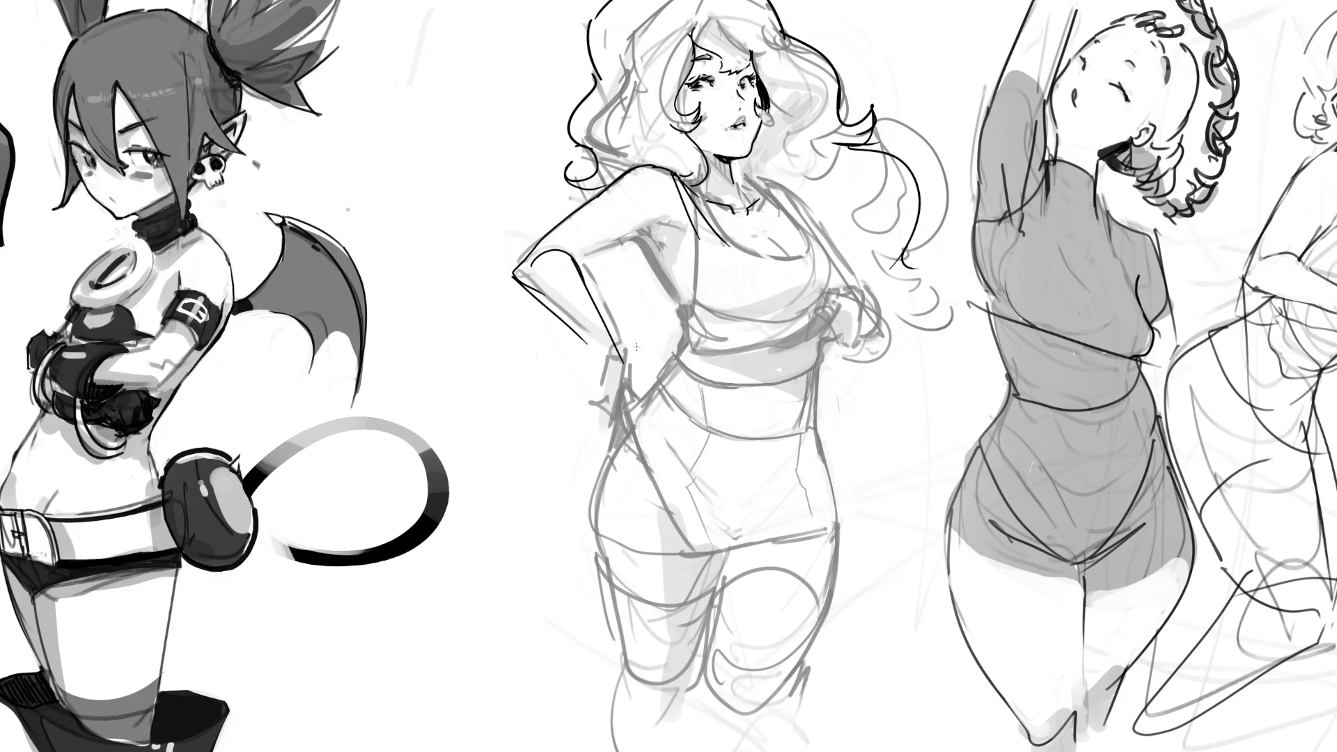
{"action": "left_click_drag", "start_coordinate": [585, 257], "coordinate": [650, 235]}
{"action": "left_click_drag", "start_coordinate": [658, 169], "coordinate": [647, 183]}
{"action": "key", "text": "ctrl+z"}
{"action": "key", "text": "ctrl+z"}
{"action": "mouse_move", "coordinate": [576, 259]}
{"action": "left_mouse_down"}
{"action": "mouse_move", "coordinate": [651, 224]}
{"action": "mouse_move", "coordinate": [686, 313]}
{"action": "left_mouse_up"}
{"action": "left_click_drag", "start_coordinate": [644, 232], "coordinate": [692, 265]}
{"action": "mouse_move", "coordinate": [690, 192]}
{"action": "left_mouse_down"}
{"action": "mouse_move", "coordinate": [731, 243]}
{"action": "mouse_move", "coordinate": [719, 222]}
{"action": "mouse_move", "coordinate": [689, 220]}
{"action": "mouse_move", "coordinate": [705, 245]}
{"action": "left_mouse_up"}
{"action": "left_click_drag", "start_coordinate": [699, 178], "coordinate": [686, 223]}
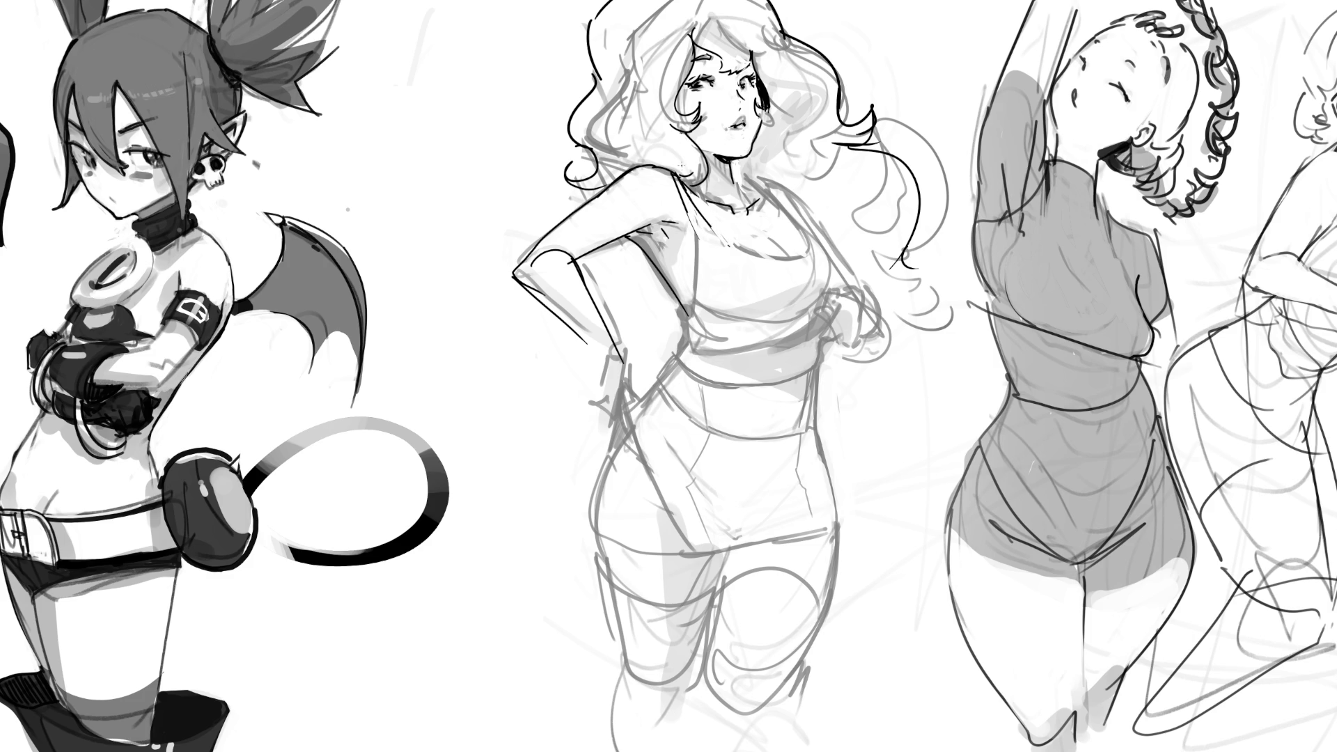
{"action": "left_click_drag", "start_coordinate": [700, 208], "coordinate": [685, 307]}
- Darken the bust and collarbone lines, undoing a darker under-bust stroke
{"action": "left_click_drag", "start_coordinate": [787, 258], "coordinate": [814, 254]}
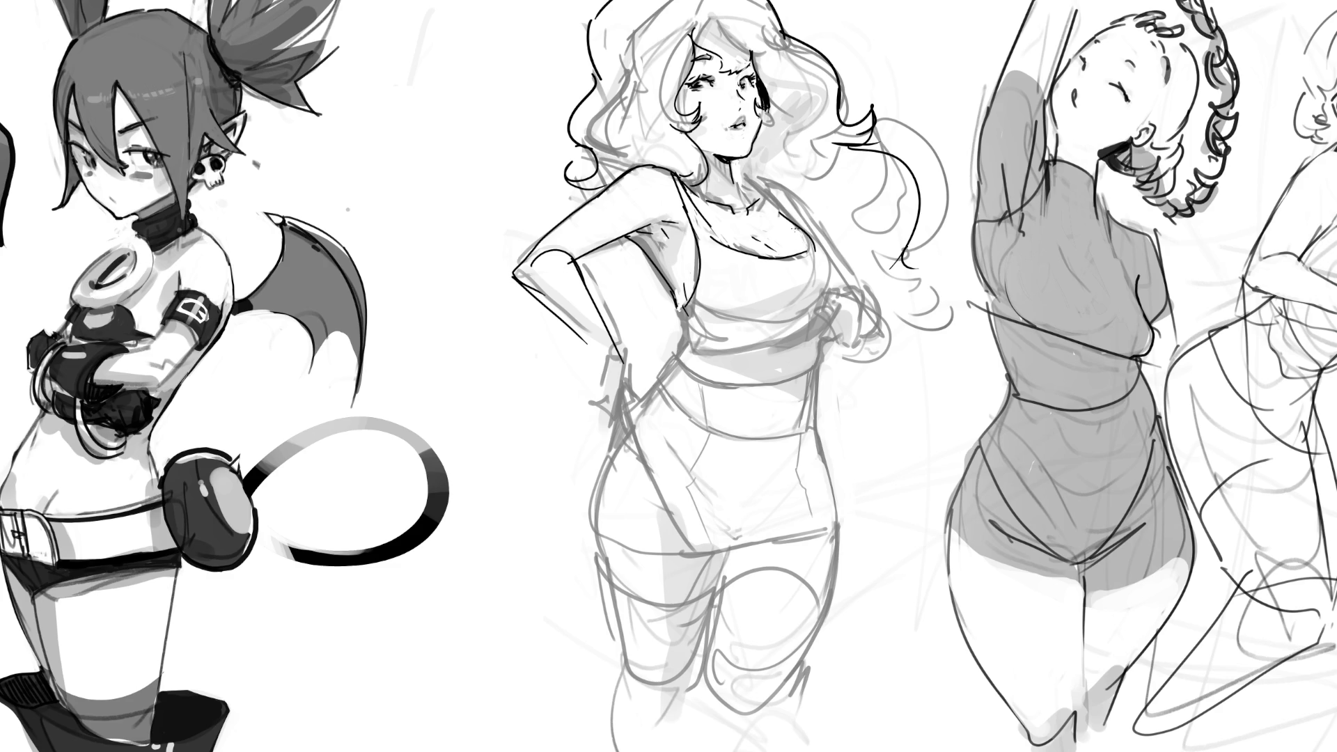
{"action": "mouse_move", "coordinate": [786, 200]}
{"action": "left_mouse_down"}
{"action": "mouse_move", "coordinate": [753, 216]}
{"action": "mouse_move", "coordinate": [832, 317]}
{"action": "left_mouse_up"}
{"action": "left_click_drag", "start_coordinate": [687, 337], "coordinate": [778, 321]}
{"action": "key", "text": "ctrl+z"}
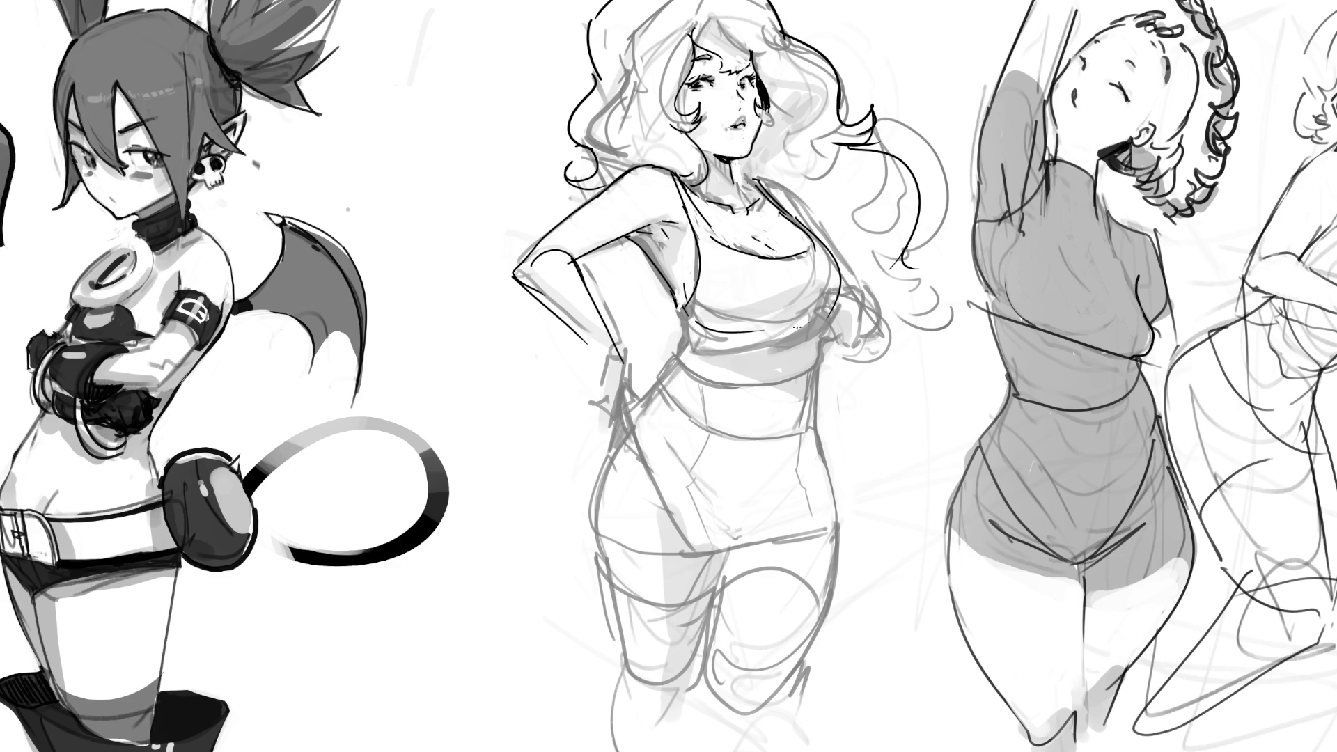
- Try a darker under-bust line, undo it, and erase the faint lines below the chest
{"action": "left_click_drag", "start_coordinate": [742, 338], "coordinate": [811, 320]}
{"action": "key", "text": "ctrl+z"}
{"action": "mouse_move", "coordinate": [749, 286]}
{"action": "left_mouse_down"}
{"action": "mouse_move", "coordinate": [725, 295]}
{"action": "mouse_move", "coordinate": [812, 276]}
{"action": "mouse_move", "coordinate": [815, 300]}
{"action": "mouse_move", "coordinate": [792, 318]}
{"action": "left_mouse_up"}
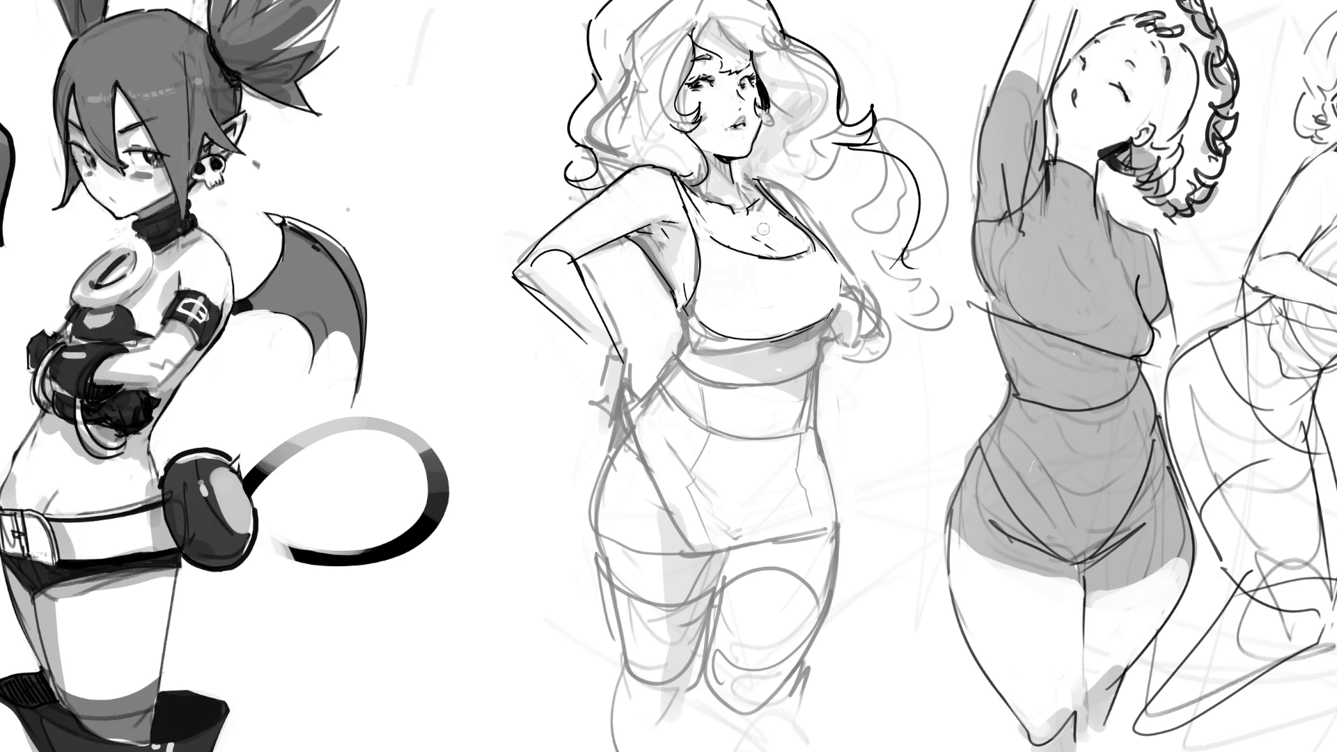
- Ink the inner arm, hand on the waist, both hip lines, thighs and leg outlines
{"action": "mouse_move", "coordinate": [624, 351]}
{"action": "left_mouse_down"}
{"action": "mouse_move", "coordinate": [586, 431]}
{"action": "mouse_move", "coordinate": [623, 390]}
{"action": "mouse_move", "coordinate": [640, 394]}
{"action": "mouse_move", "coordinate": [582, 417]}
{"action": "mouse_move", "coordinate": [621, 459]}
{"action": "mouse_move", "coordinate": [635, 397]}
{"action": "mouse_move", "coordinate": [644, 470]}
{"action": "mouse_move", "coordinate": [696, 550]}
{"action": "mouse_move", "coordinate": [807, 599]}
{"action": "mouse_move", "coordinate": [816, 583]}
{"action": "left_mouse_up"}
{"action": "left_click_drag", "start_coordinate": [809, 429], "coordinate": [823, 623]}
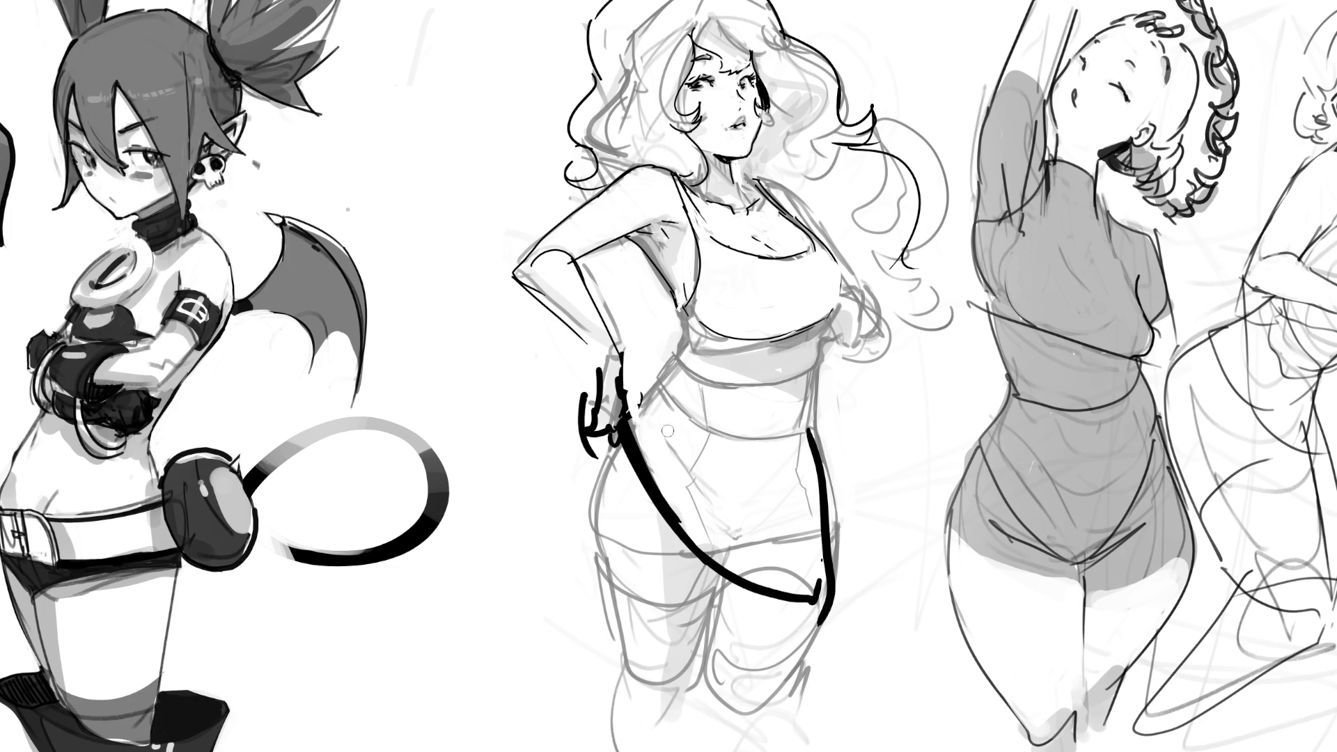
{"action": "mouse_move", "coordinate": [630, 418]}
{"action": "left_mouse_down"}
{"action": "mouse_move", "coordinate": [651, 459]}
{"action": "mouse_move", "coordinate": [675, 307]}
{"action": "left_mouse_up"}
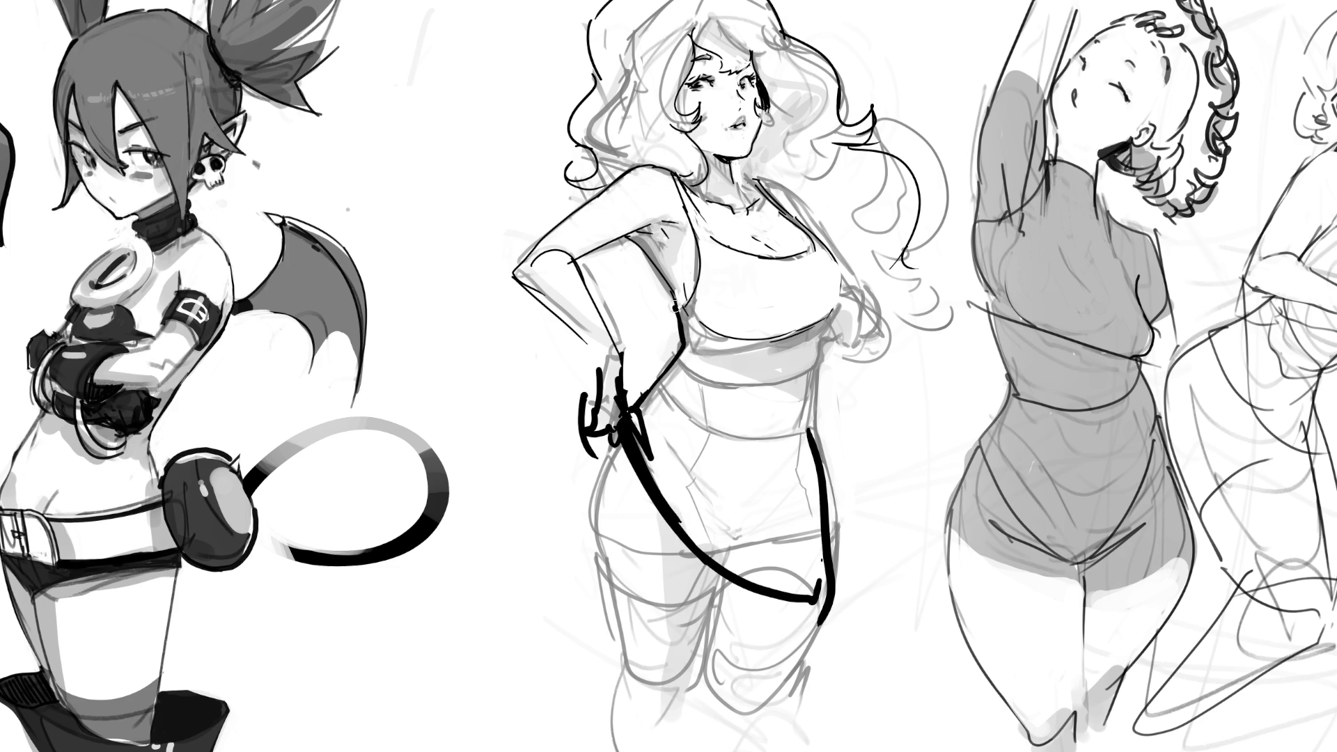
{"action": "mouse_move", "coordinate": [833, 323]}
{"action": "left_mouse_down"}
{"action": "mouse_move", "coordinate": [811, 373]}
{"action": "mouse_move", "coordinate": [808, 446]}
{"action": "left_mouse_up"}
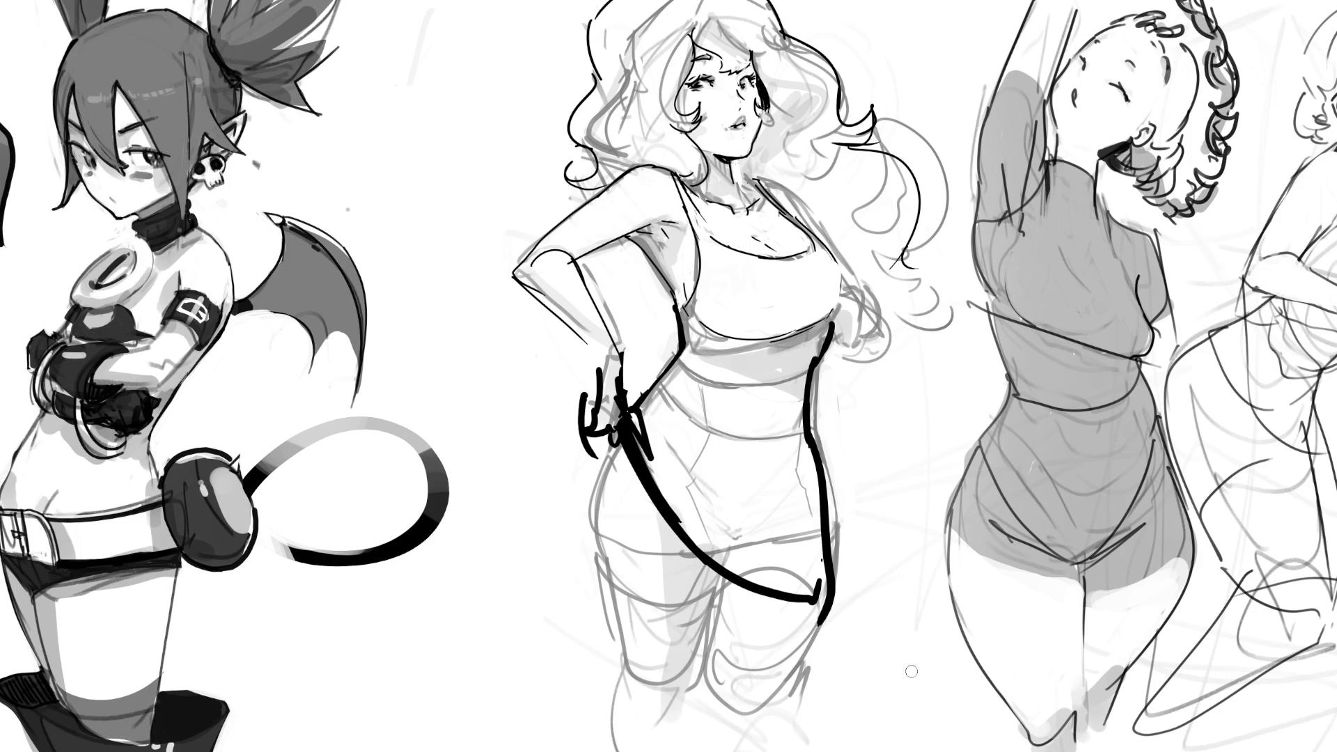
{"action": "left_click_drag", "start_coordinate": [715, 616], "coordinate": [748, 732]}
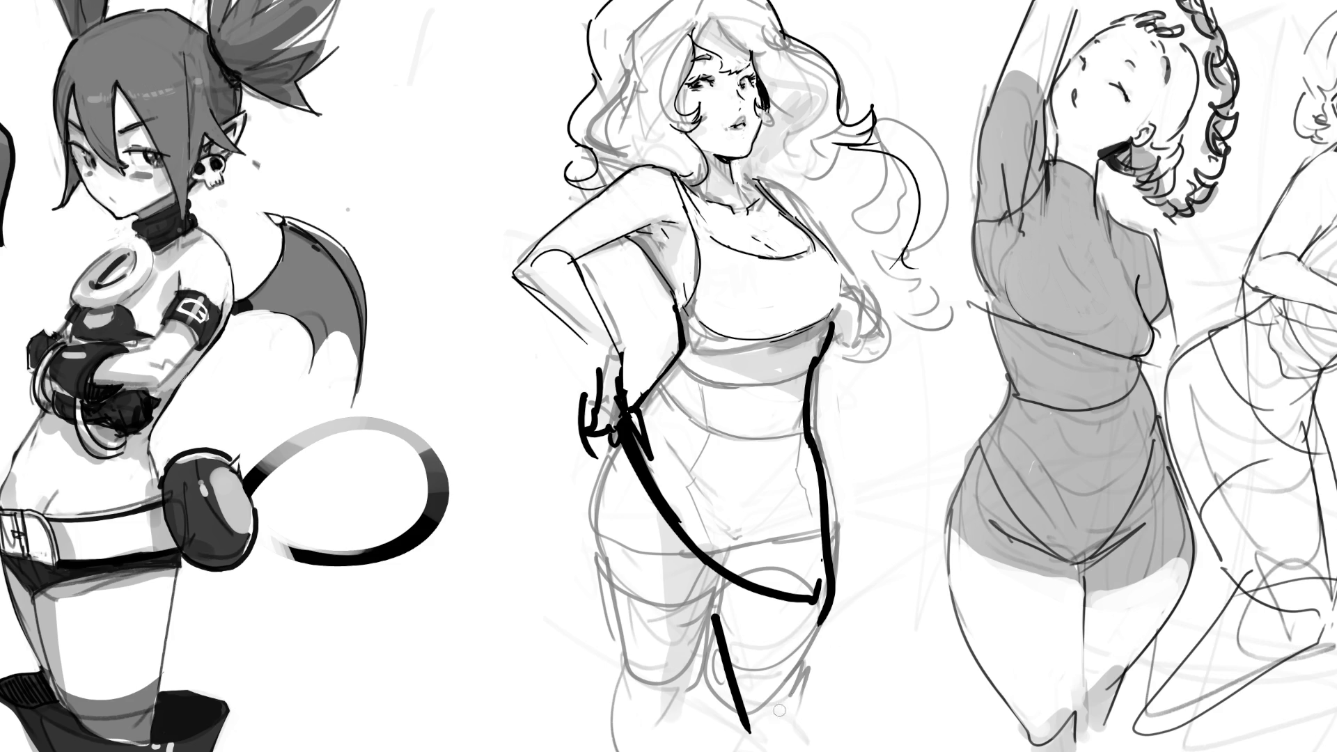
{"action": "left_click_drag", "start_coordinate": [824, 547], "coordinate": [840, 712]}
{"action": "mouse_move", "coordinate": [615, 428]}
{"action": "left_mouse_down"}
{"action": "mouse_move", "coordinate": [582, 515]}
{"action": "mouse_move", "coordinate": [656, 684]}
{"action": "mouse_move", "coordinate": [705, 594]}
{"action": "left_mouse_up"}
{"action": "left_click_drag", "start_coordinate": [709, 589], "coordinate": [680, 695]}
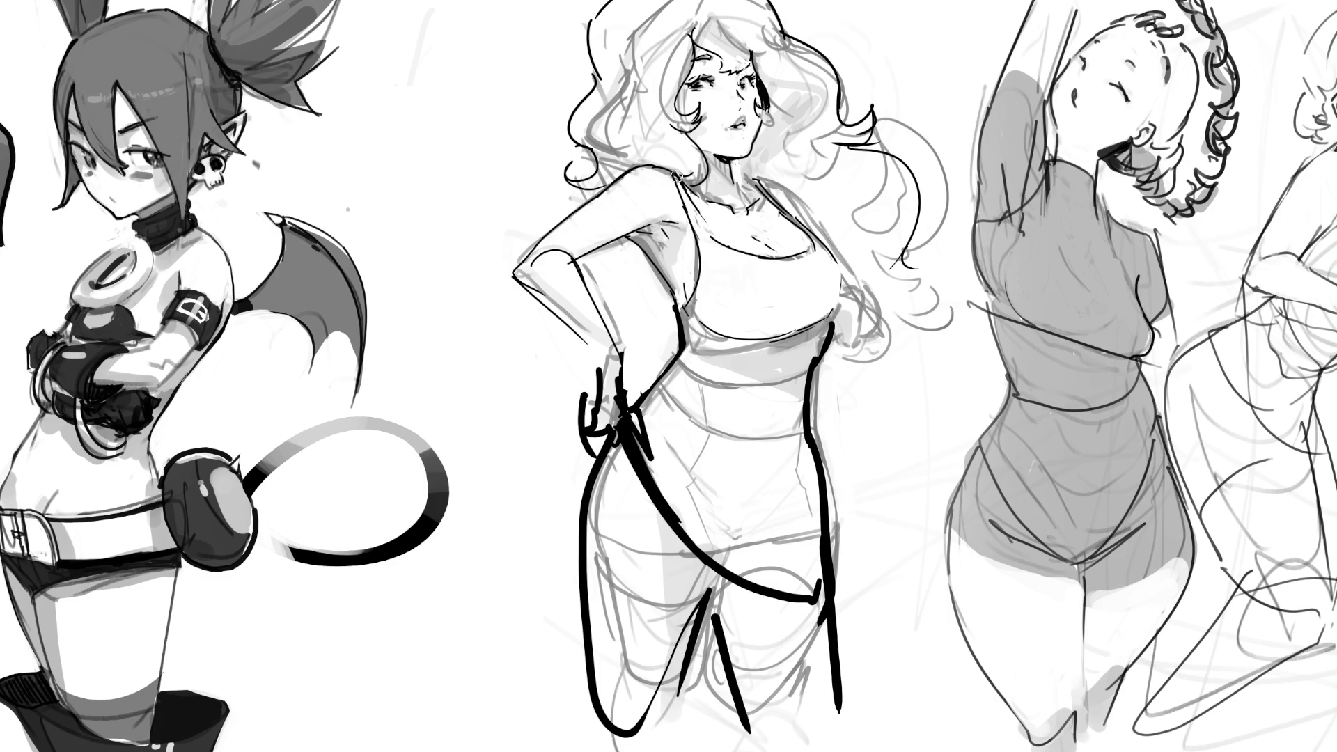
- Draw the tank-top straps with a clasp, outline the neckline and fill its band solid black
{"action": "mouse_move", "coordinate": [673, 179]}
{"action": "left_mouse_down"}
{"action": "mouse_move", "coordinate": [689, 208]}
{"action": "mouse_move", "coordinate": [773, 201]}
{"action": "left_mouse_up"}
{"action": "left_click_drag", "start_coordinate": [694, 222], "coordinate": [703, 240]}
{"action": "left_click_drag", "start_coordinate": [796, 220], "coordinate": [814, 237]}
{"action": "left_click_drag", "start_coordinate": [702, 244], "coordinate": [826, 262]}
{"action": "mouse_move", "coordinate": [715, 242]}
{"action": "left_mouse_down"}
{"action": "mouse_move", "coordinate": [751, 264]}
{"action": "mouse_move", "coordinate": [827, 245]}
{"action": "mouse_move", "coordinate": [829, 258]}
{"action": "left_mouse_up"}
{"action": "mouse_move", "coordinate": [702, 249]}
{"action": "left_mouse_down"}
{"action": "mouse_move", "coordinate": [717, 271]}
{"action": "mouse_move", "coordinate": [829, 256]}
{"action": "left_mouse_up"}
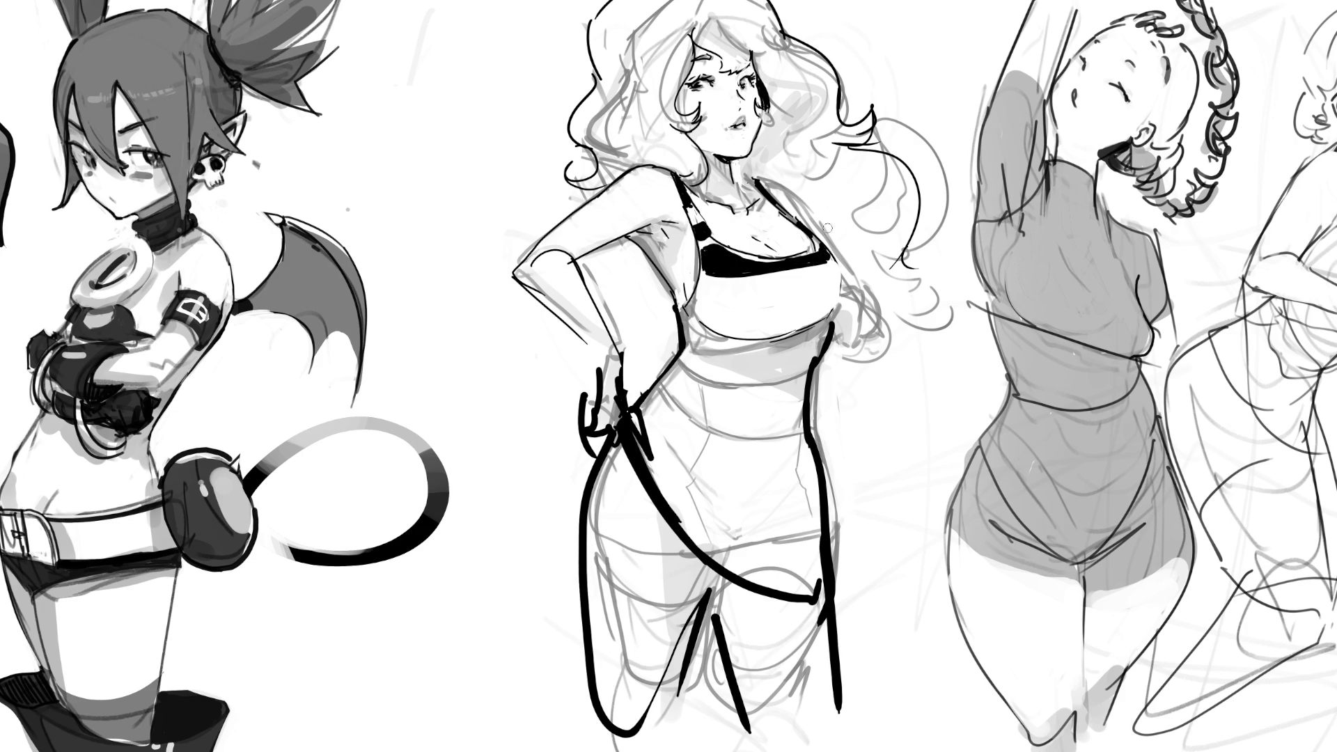
- Paint a thick black stripe band across the tank top with a dark patch beneath it
{"action": "mouse_move", "coordinate": [701, 289]}
{"action": "left_mouse_down"}
{"action": "mouse_move", "coordinate": [744, 302]}
{"action": "mouse_move", "coordinate": [846, 278]}
{"action": "left_mouse_up"}
{"action": "mouse_move", "coordinate": [694, 304]}
{"action": "left_mouse_down"}
{"action": "mouse_move", "coordinate": [755, 323]}
{"action": "mouse_move", "coordinate": [841, 300]}
{"action": "left_mouse_up"}
{"action": "mouse_move", "coordinate": [695, 301]}
{"action": "left_mouse_down"}
{"action": "mouse_move", "coordinate": [812, 298]}
{"action": "mouse_move", "coordinate": [848, 282]}
{"action": "mouse_move", "coordinate": [839, 293]}
{"action": "left_mouse_up"}
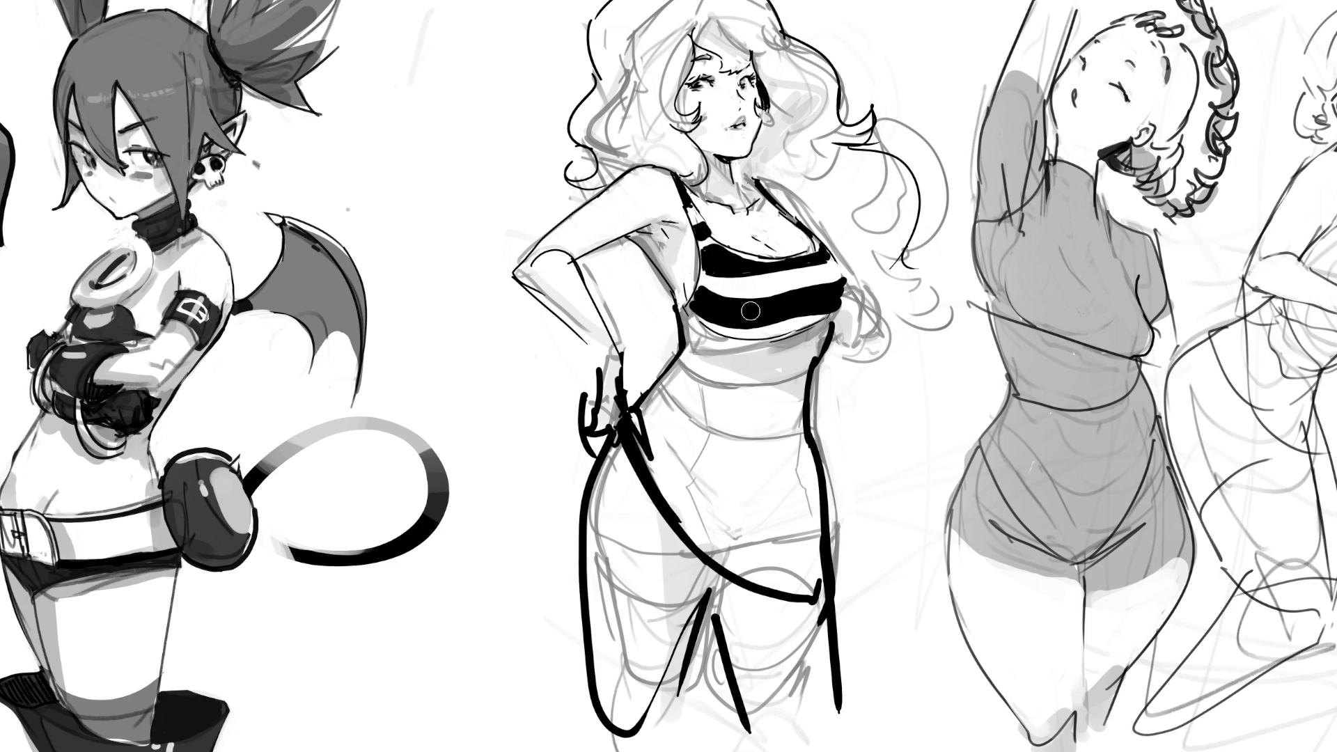
{"action": "left_click_drag", "start_coordinate": [706, 318], "coordinate": [802, 315]}
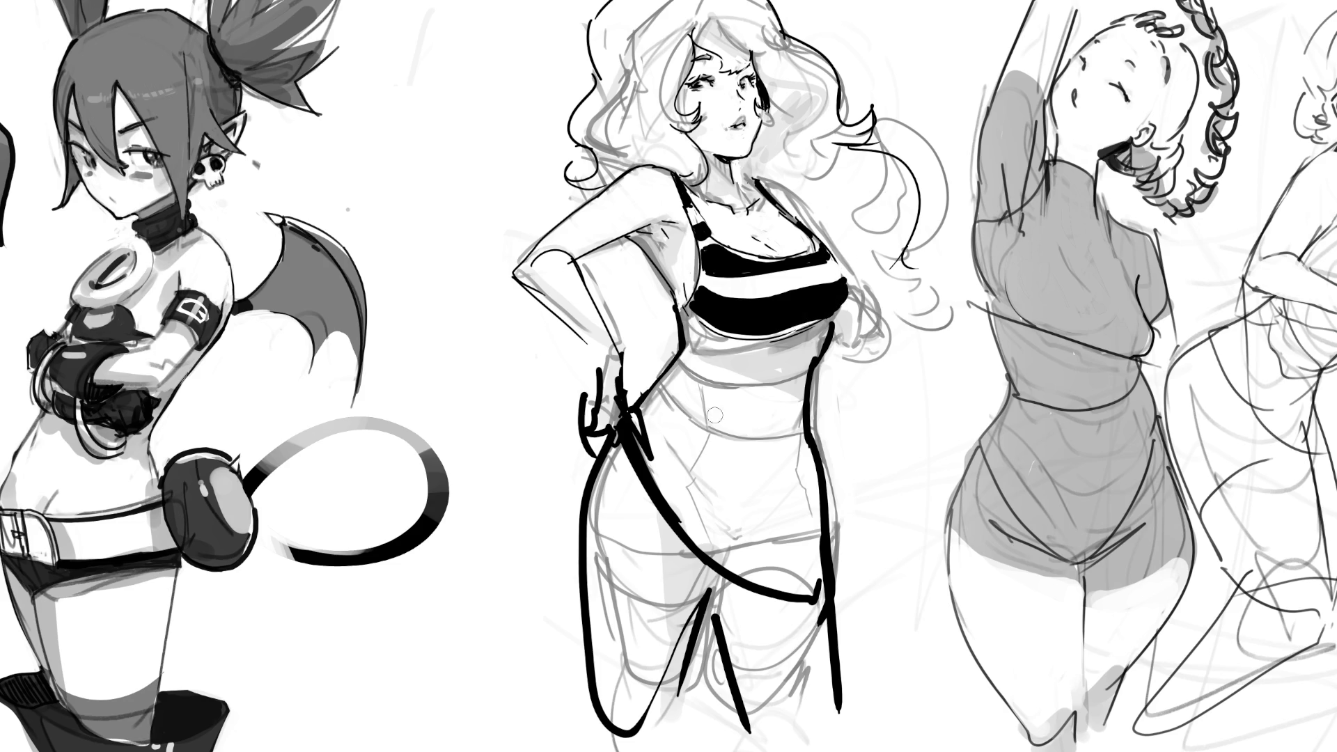
{"action": "mouse_move", "coordinate": [685, 318]}
{"action": "left_mouse_down"}
{"action": "mouse_move", "coordinate": [714, 337]}
{"action": "mouse_move", "coordinate": [695, 333]}
{"action": "mouse_move", "coordinate": [817, 324]}
{"action": "mouse_move", "coordinate": [823, 335]}
{"action": "mouse_move", "coordinate": [753, 345]}
{"action": "mouse_move", "coordinate": [801, 337]}
{"action": "left_mouse_up"}
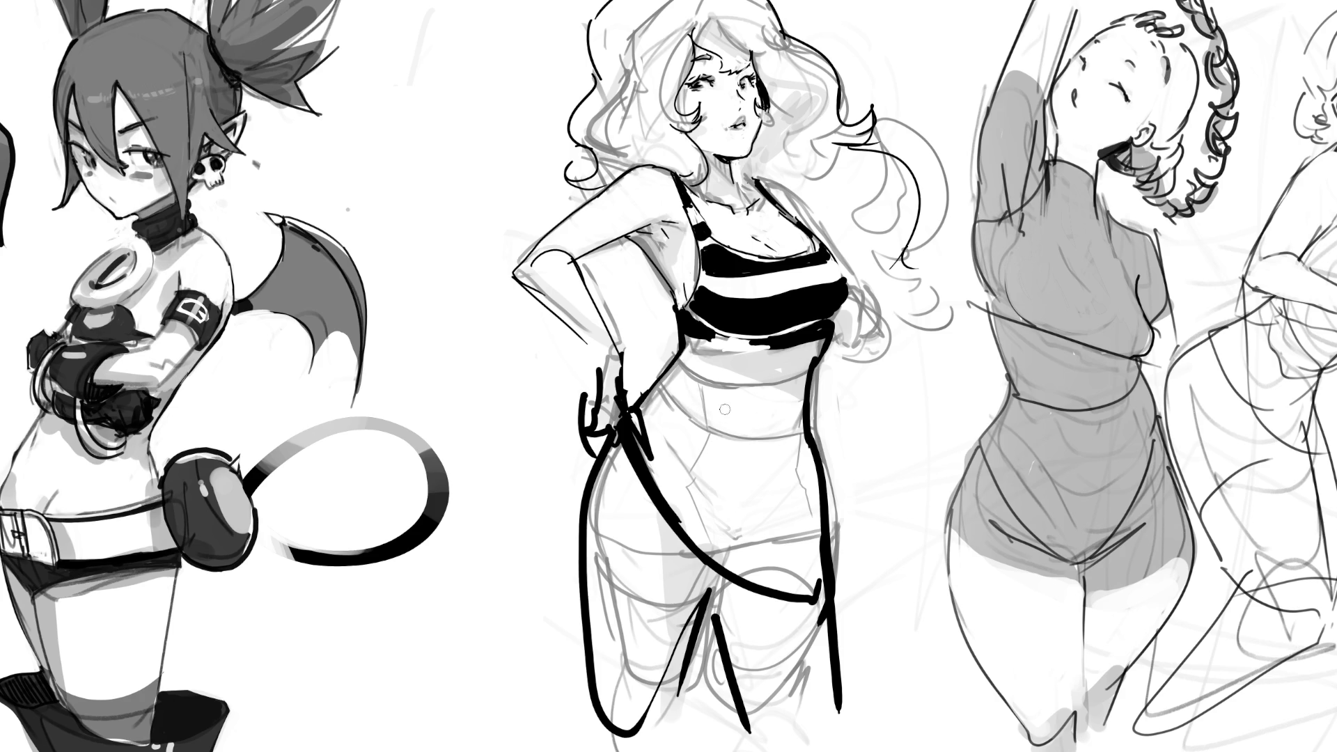
- Paint two curved black stripes across the waist, darken the band's left end and tidy the right ends
{"action": "mouse_move", "coordinate": [682, 352]}
{"action": "left_mouse_down"}
{"action": "mouse_move", "coordinate": [768, 378]}
{"action": "mouse_move", "coordinate": [811, 364]}
{"action": "left_mouse_up"}
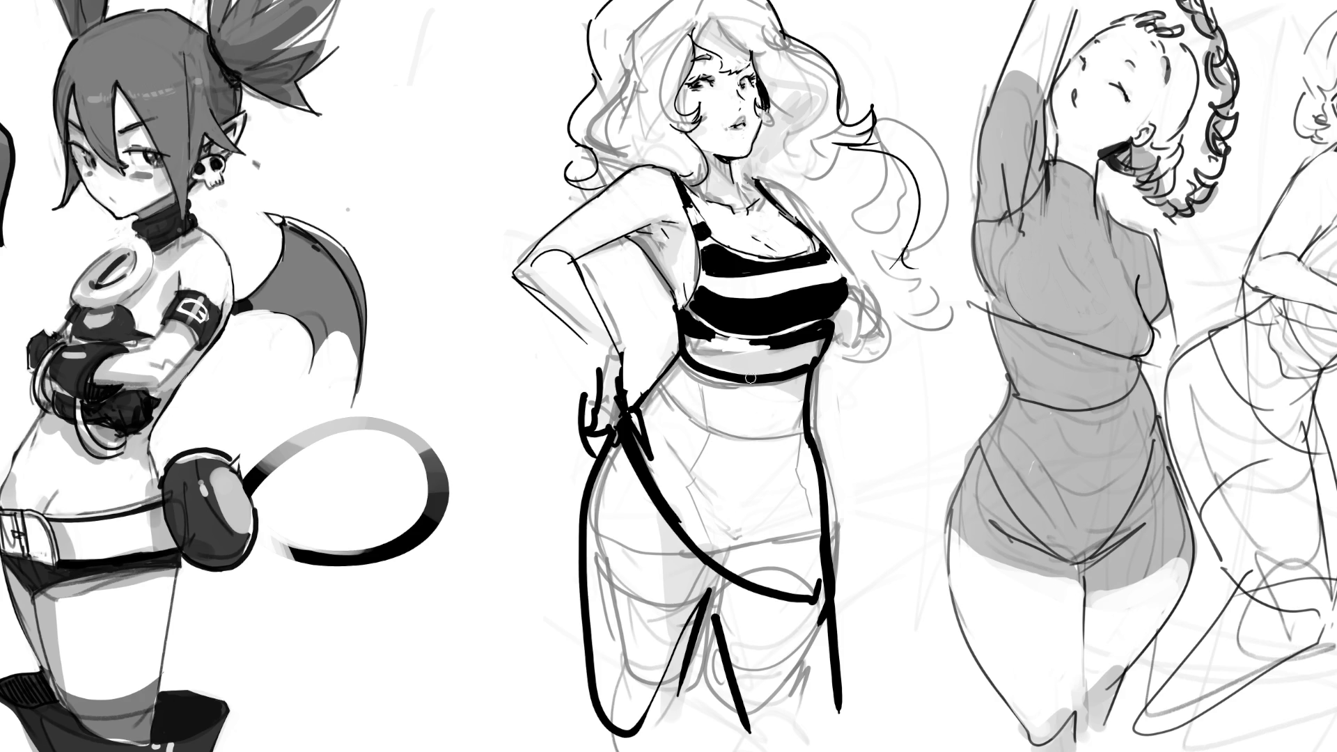
{"action": "mouse_move", "coordinate": [665, 367]}
{"action": "left_mouse_down"}
{"action": "mouse_move", "coordinate": [718, 410]}
{"action": "mouse_move", "coordinate": [792, 400]}
{"action": "left_mouse_up"}
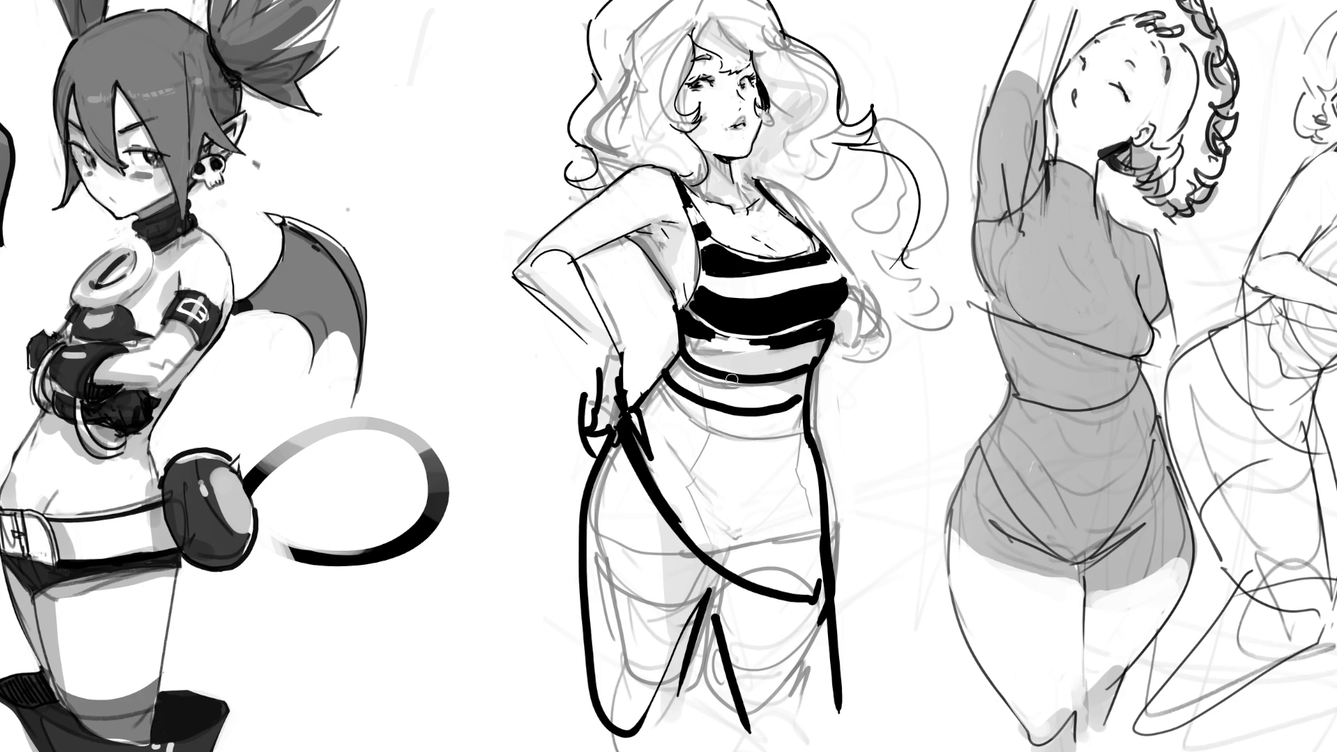
{"action": "mouse_move", "coordinate": [707, 379]}
{"action": "left_mouse_down"}
{"action": "mouse_move", "coordinate": [684, 367]}
{"action": "mouse_move", "coordinate": [759, 390]}
{"action": "mouse_move", "coordinate": [799, 383]}
{"action": "mouse_move", "coordinate": [759, 393]}
{"action": "left_mouse_up"}
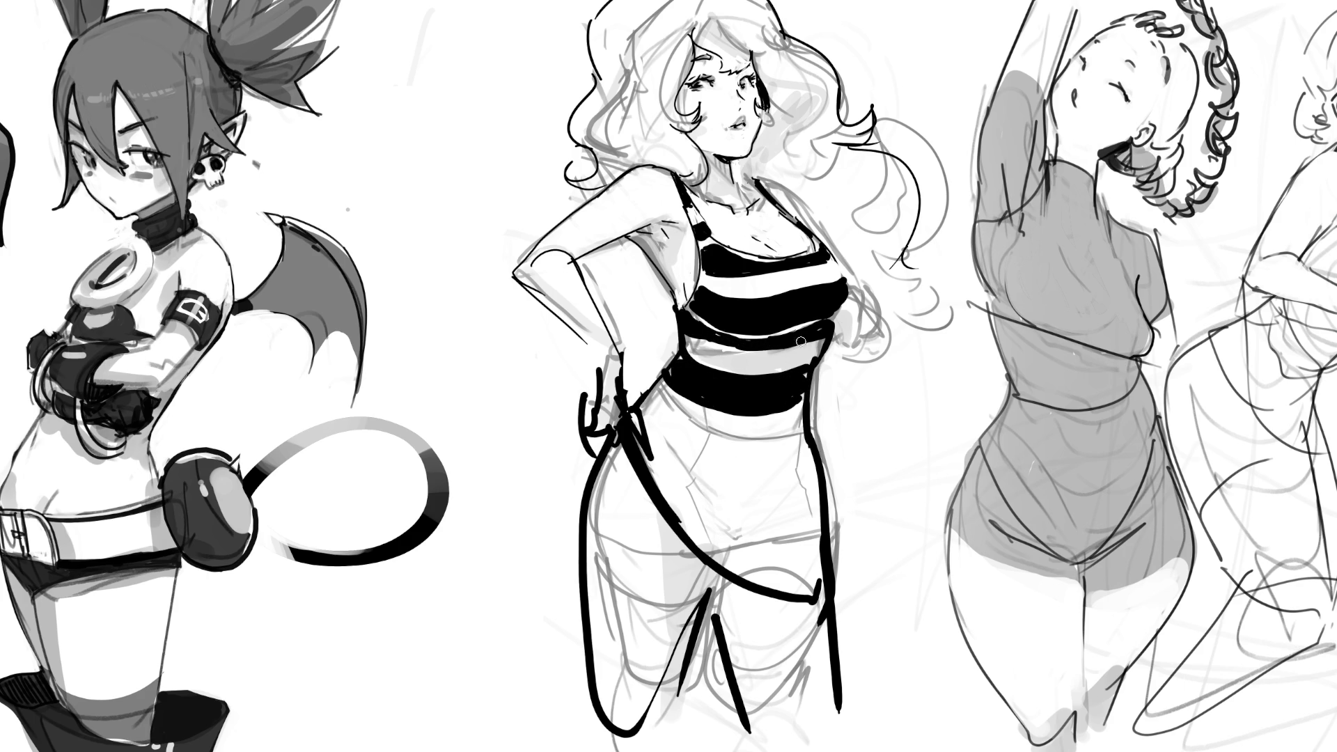
{"action": "left_click_drag", "start_coordinate": [838, 340], "coordinate": [821, 376]}
- Continue curved black stripes down the dress to the hem, redoing one badly placed stripe
{"action": "left_click_drag", "start_coordinate": [845, 293], "coordinate": [842, 273]}
{"action": "mouse_move", "coordinate": [659, 390]}
{"action": "left_mouse_down"}
{"action": "mouse_move", "coordinate": [676, 420]}
{"action": "mouse_move", "coordinate": [806, 431]}
{"action": "left_mouse_up"}
{"action": "mouse_move", "coordinate": [635, 405]}
{"action": "left_mouse_down"}
{"action": "mouse_move", "coordinate": [710, 472]}
{"action": "mouse_move", "coordinate": [819, 464]}
{"action": "left_mouse_up"}
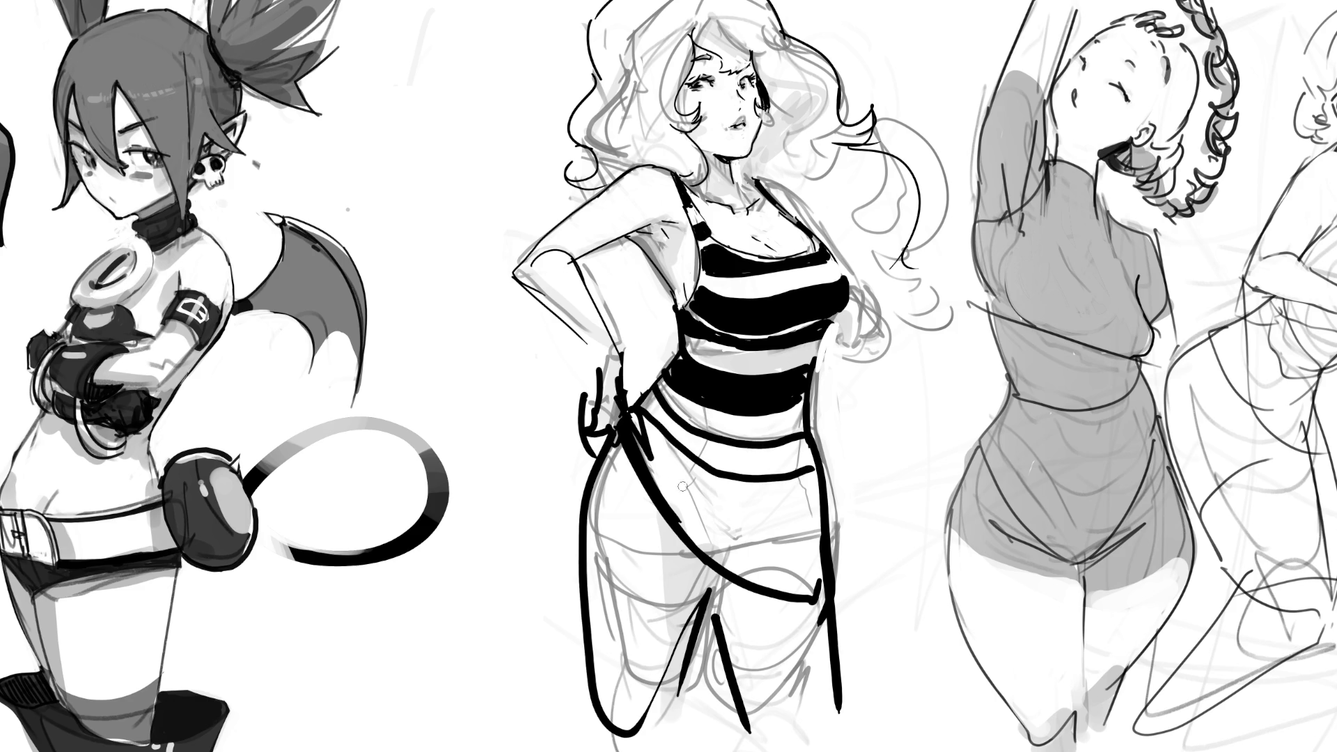
{"action": "mouse_move", "coordinate": [645, 439]}
{"action": "left_mouse_down"}
{"action": "mouse_move", "coordinate": [710, 512]}
{"action": "mouse_move", "coordinate": [819, 532]}
{"action": "left_mouse_up"}
{"action": "key", "text": "ctrl+z"}
{"action": "mouse_move", "coordinate": [641, 439]}
{"action": "left_mouse_down"}
{"action": "mouse_move", "coordinate": [725, 516]}
{"action": "mouse_move", "coordinate": [817, 514]}
{"action": "left_mouse_up"}
{"action": "mouse_move", "coordinate": [658, 487]}
{"action": "left_mouse_down"}
{"action": "mouse_move", "coordinate": [742, 542]}
{"action": "mouse_move", "coordinate": [821, 547]}
{"action": "left_mouse_up"}
{"action": "left_click_drag", "start_coordinate": [697, 534], "coordinate": [816, 580]}
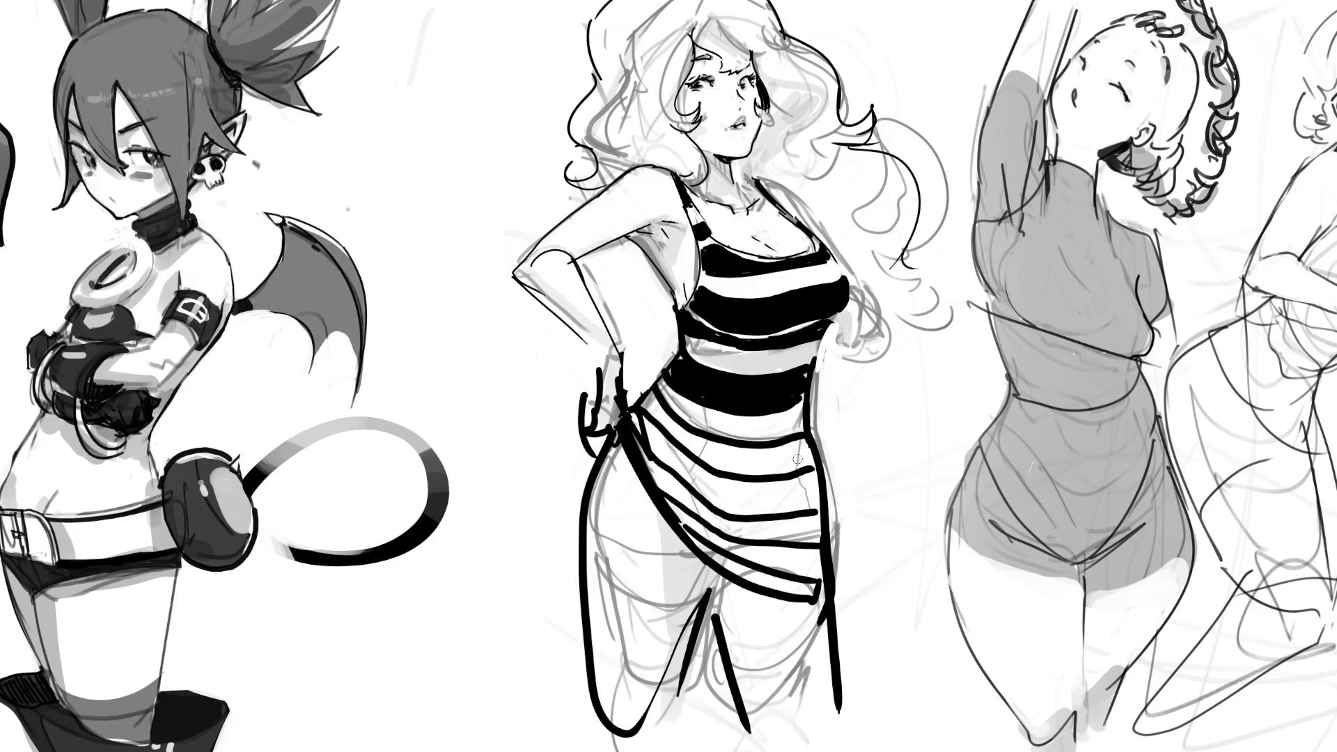
{"action": "mouse_move", "coordinate": [650, 403]}
{"action": "left_mouse_down"}
{"action": "mouse_move", "coordinate": [762, 449]}
{"action": "mouse_move", "coordinate": [808, 449]}
{"action": "mouse_move", "coordinate": [697, 460]}
{"action": "mouse_move", "coordinate": [738, 459]}
{"action": "left_mouse_up"}
{"action": "mouse_move", "coordinate": [642, 457]}
{"action": "left_mouse_down"}
{"action": "mouse_move", "coordinate": [661, 481]}
{"action": "mouse_move", "coordinate": [811, 524]}
{"action": "mouse_move", "coordinate": [696, 550]}
{"action": "mouse_move", "coordinate": [822, 592]}
{"action": "left_mouse_up"}
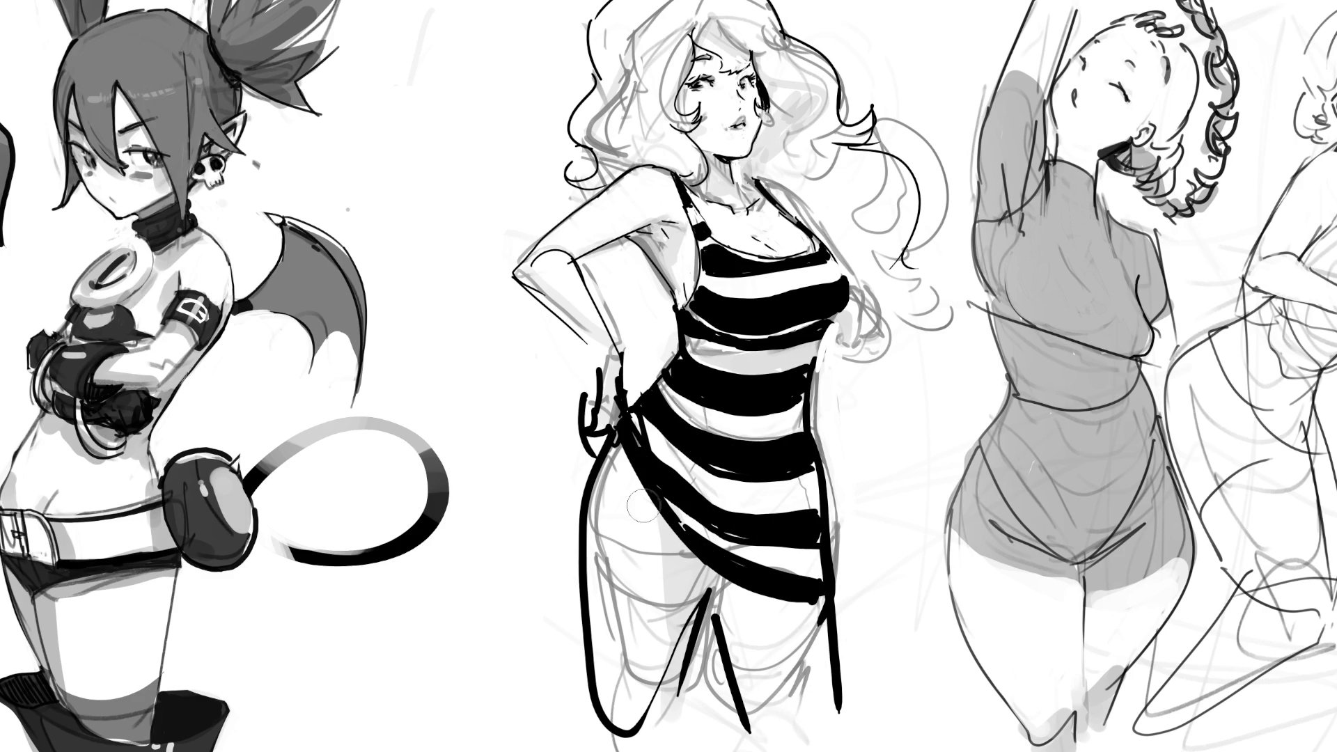
- Erase stray sketch lines on the left thigh, shrink the brush and undo faint forearm strokes
{"action": "mouse_move", "coordinate": [613, 470]}
{"action": "left_mouse_down"}
{"action": "mouse_move", "coordinate": [626, 672]}
{"action": "mouse_move", "coordinate": [597, 715]}
{"action": "left_mouse_up"}
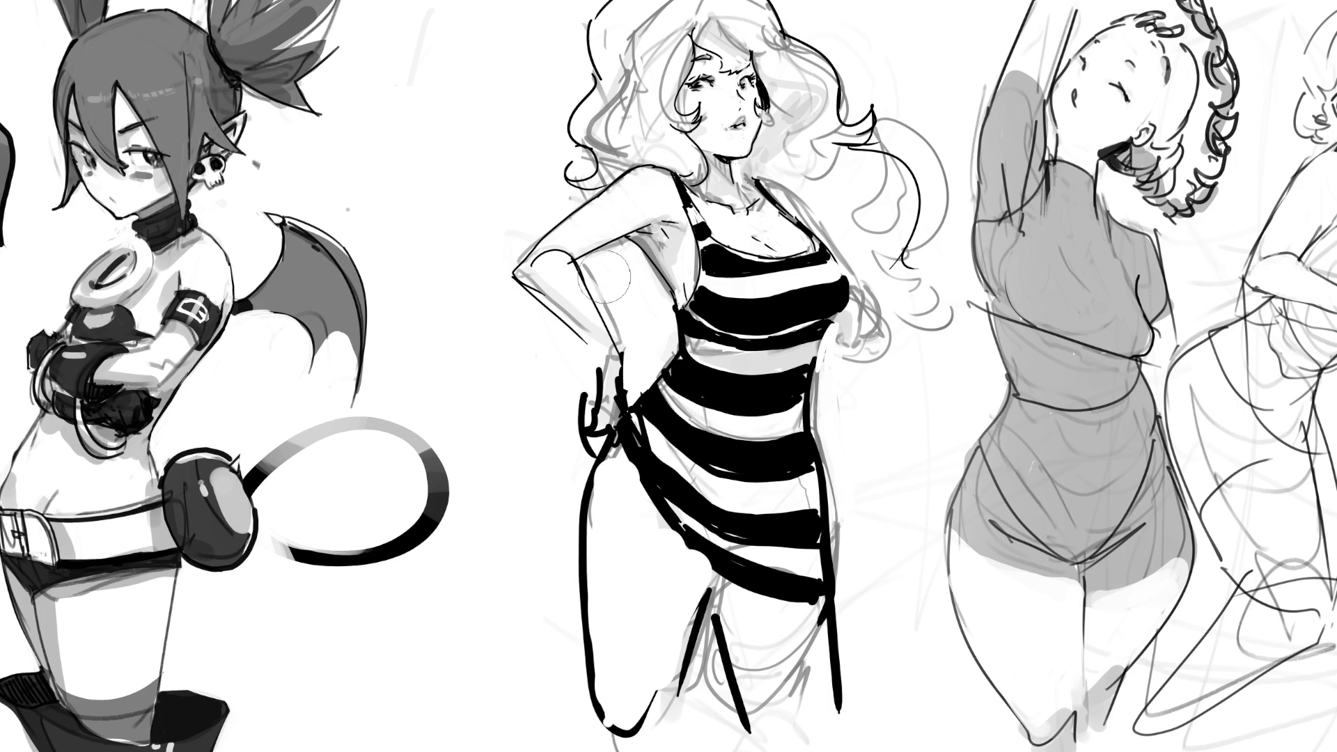
{"action": "key", "text": "bracketleft"}
{"action": "key", "text": "bracketleft"}
{"action": "key", "text": "bracketleft"}
{"action": "key", "text": "ctrl+z"}
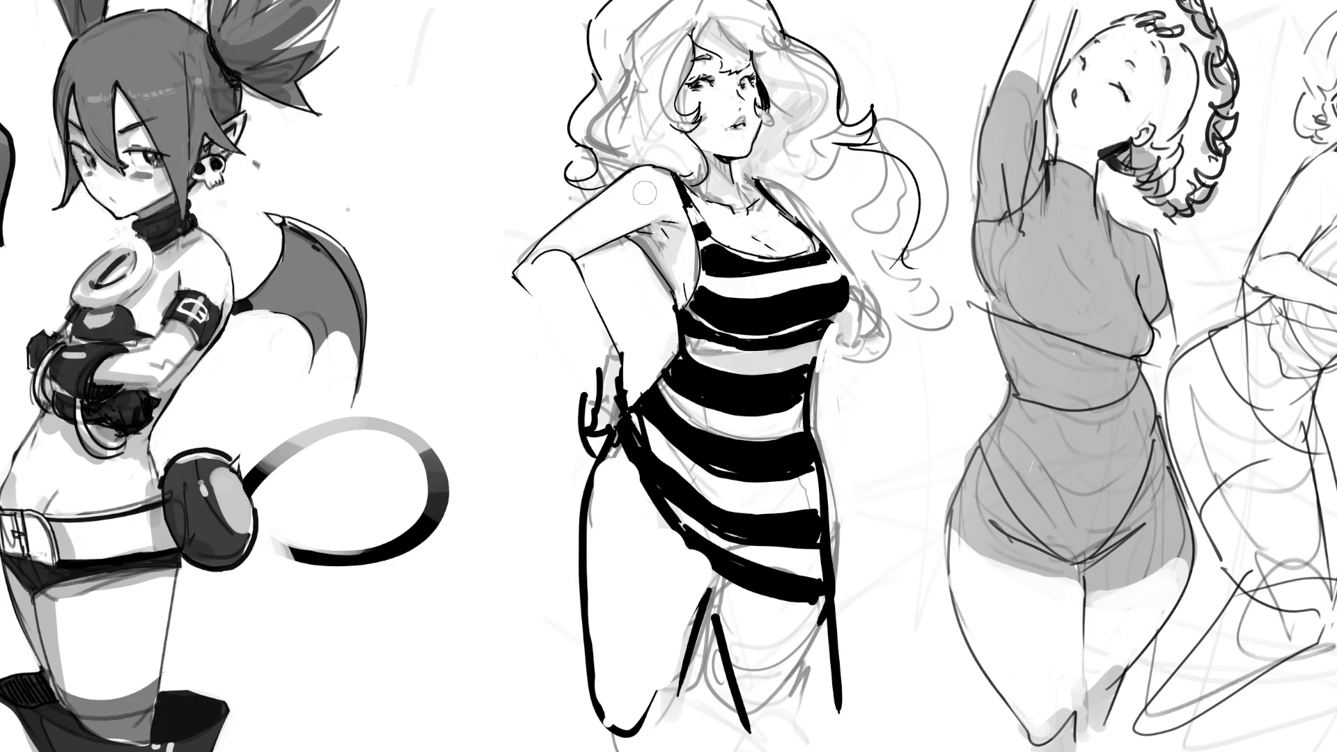
- Redraw hair strands along the top and left of the face, defining the curls and retrying bad strokes
{"action": "mouse_move", "coordinate": [667, 23]}
{"action": "left_mouse_down"}
{"action": "mouse_move", "coordinate": [648, 35]}
{"action": "mouse_move", "coordinate": [630, 91]}
{"action": "mouse_move", "coordinate": [634, 140]}
{"action": "left_mouse_up"}
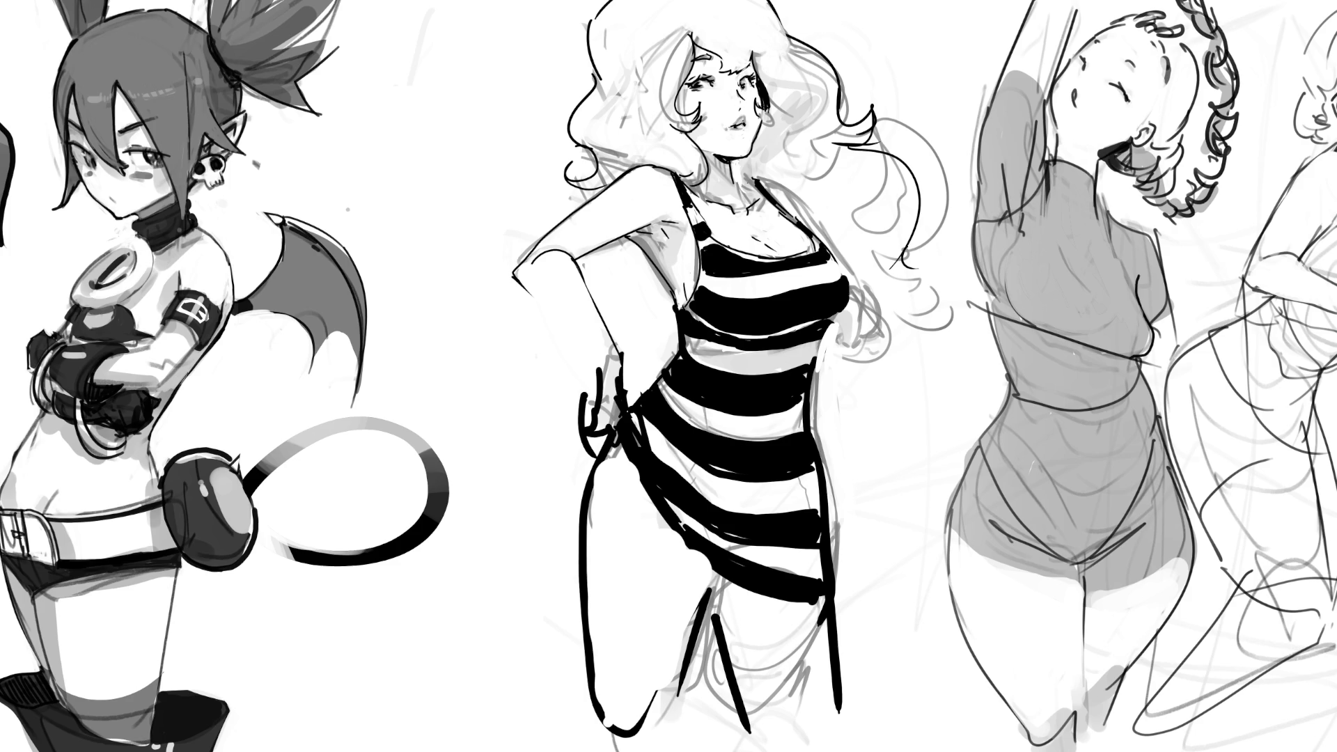
{"action": "left_click_drag", "start_coordinate": [743, 2], "coordinate": [759, 43]}
{"action": "mouse_move", "coordinate": [678, 3]}
{"action": "left_mouse_down"}
{"action": "mouse_move", "coordinate": [683, 33]}
{"action": "mouse_move", "coordinate": [730, 31]}
{"action": "mouse_move", "coordinate": [642, 120]}
{"action": "left_mouse_up"}
{"action": "key", "text": "ctrl+z"}
{"action": "left_click_drag", "start_coordinate": [677, 74], "coordinate": [649, 130]}
{"action": "left_click_drag", "start_coordinate": [794, 13], "coordinate": [789, 138]}
{"action": "left_click_drag", "start_coordinate": [616, 2], "coordinate": [655, 127]}
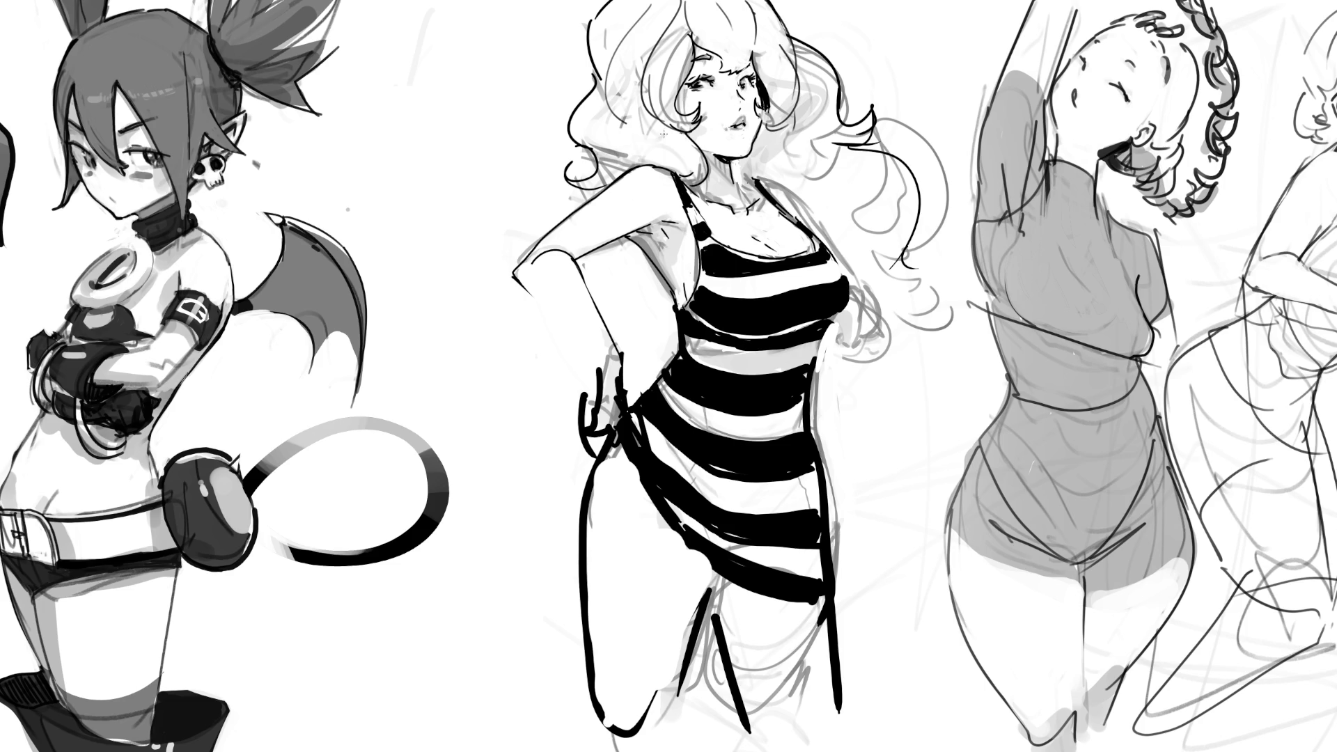
{"action": "left_click_drag", "start_coordinate": [681, 50], "coordinate": [617, 148]}
{"action": "left_click_drag", "start_coordinate": [592, 101], "coordinate": [616, 157]}
{"action": "left_click_drag", "start_coordinate": [645, 123], "coordinate": [619, 166]}
{"action": "key", "text": "ctrl+z"}
- Darken the hair strands right of the face, redrawing one strand lower with a curl
{"action": "left_click_drag", "start_coordinate": [808, 54], "coordinate": [836, 151]}
{"action": "mouse_move", "coordinate": [820, 152]}
{"action": "left_mouse_down"}
{"action": "mouse_move", "coordinate": [853, 167]}
{"action": "mouse_move", "coordinate": [826, 143]}
{"action": "mouse_move", "coordinate": [759, 180]}
{"action": "left_mouse_up"}
{"action": "key", "text": "ctrl+z"}
{"action": "mouse_move", "coordinate": [883, 138]}
{"action": "left_mouse_down"}
{"action": "mouse_move", "coordinate": [822, 148]}
{"action": "mouse_move", "coordinate": [758, 204]}
{"action": "left_mouse_up"}
{"action": "key", "text": "ctrl+z"}
{"action": "left_click_drag", "start_coordinate": [901, 162], "coordinate": [851, 240]}
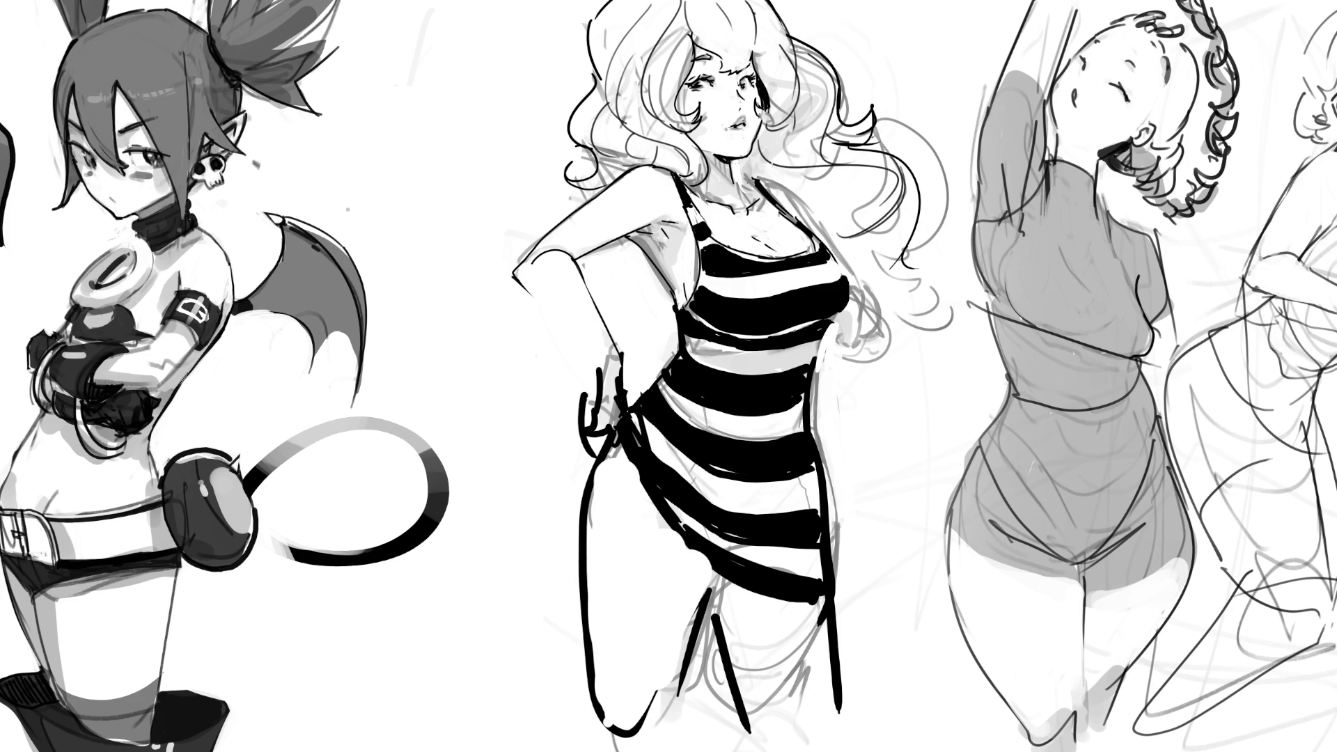
- Hatch short diagonal shadow lines beside the neck under the hair, extending them to the right
{"action": "mouse_move", "coordinate": [735, 156]}
{"action": "left_mouse_down"}
{"action": "mouse_move", "coordinate": [745, 174]}
{"action": "mouse_move", "coordinate": [756, 165]}
{"action": "left_mouse_up"}
{"action": "left_click_drag", "start_coordinate": [743, 166], "coordinate": [765, 180]}
{"action": "left_click_drag", "start_coordinate": [768, 161], "coordinate": [794, 186]}
{"action": "left_click_drag", "start_coordinate": [796, 162], "coordinate": [815, 190]}
{"action": "left_click_drag", "start_coordinate": [817, 164], "coordinate": [826, 193]}
{"action": "left_click_drag", "start_coordinate": [829, 163], "coordinate": [837, 198]}
{"action": "left_click_drag", "start_coordinate": [839, 161], "coordinate": [861, 207]}
{"action": "left_click_drag", "start_coordinate": [862, 159], "coordinate": [872, 212]}
{"action": "left_click_drag", "start_coordinate": [874, 160], "coordinate": [883, 209]}
{"action": "left_click_drag", "start_coordinate": [885, 161], "coordinate": [893, 206]}
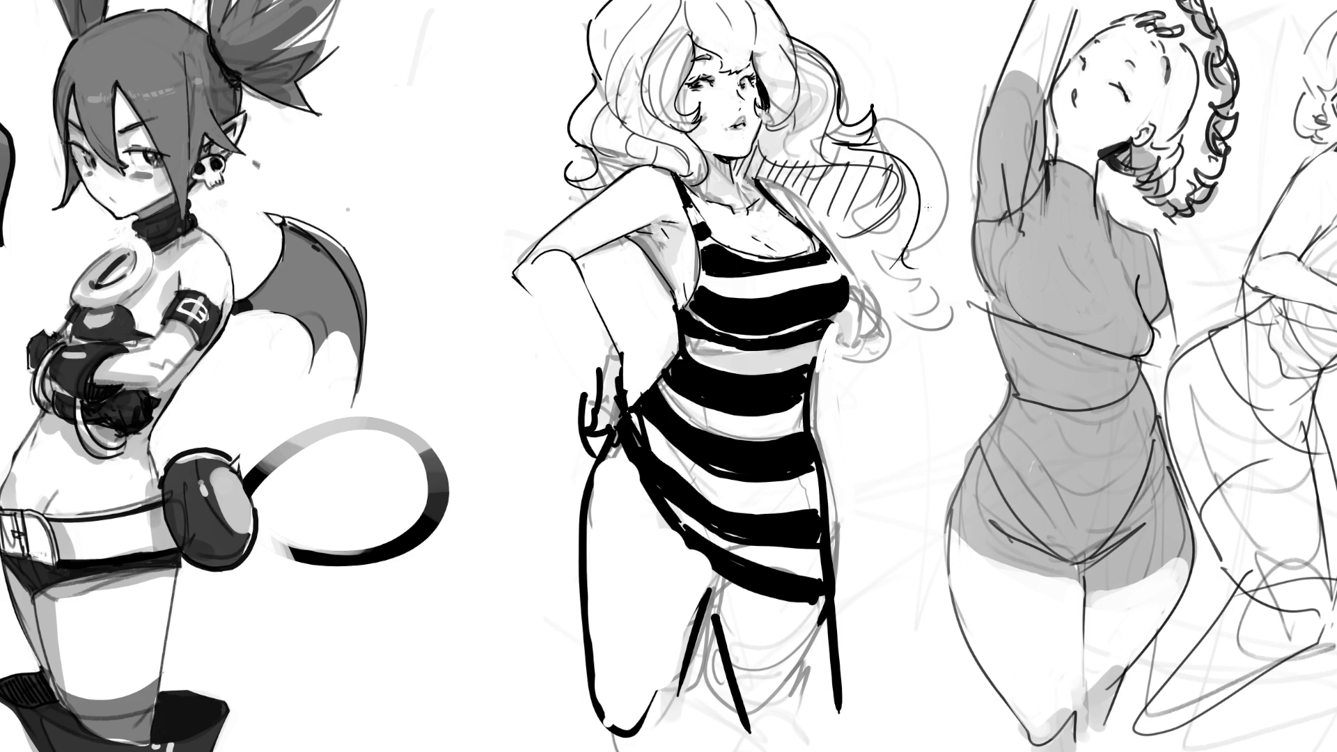
- Erase faint curls beside the shoulder with a larger brush, then sketch hatching and diagonal lines beside the figure
{"action": "key", "text": "bracketright"}
{"action": "mouse_move", "coordinate": [915, 140]}
{"action": "left_mouse_down"}
{"action": "mouse_move", "coordinate": [920, 237]}
{"action": "mouse_move", "coordinate": [878, 262]}
{"action": "mouse_move", "coordinate": [894, 323]}
{"action": "mouse_move", "coordinate": [894, 260]}
{"action": "mouse_move", "coordinate": [929, 168]}
{"action": "mouse_move", "coordinate": [899, 236]}
{"action": "mouse_move", "coordinate": [940, 158]}
{"action": "left_mouse_up"}
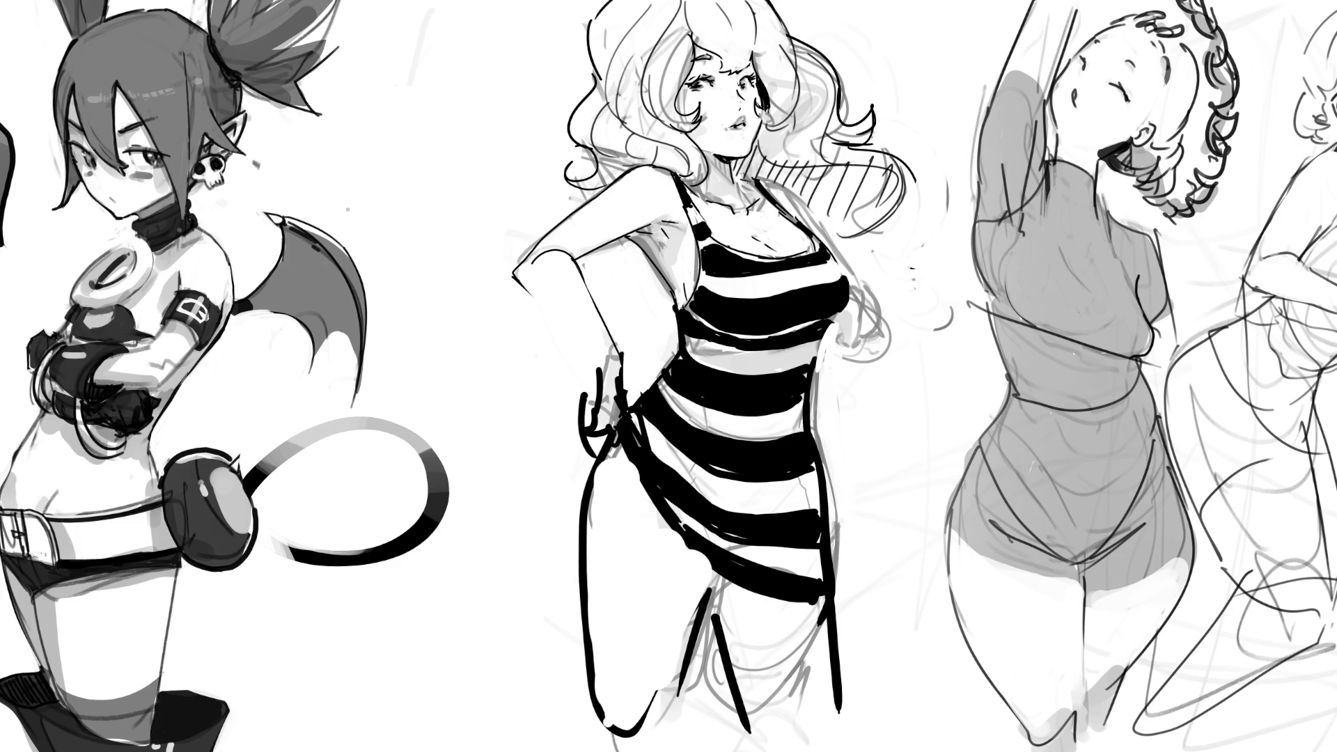
{"action": "left_click_drag", "start_coordinate": [767, 180], "coordinate": [808, 223]}
{"action": "mouse_move", "coordinate": [859, 298]}
{"action": "left_mouse_down"}
{"action": "mouse_move", "coordinate": [841, 339]}
{"action": "mouse_move", "coordinate": [912, 399]}
{"action": "left_mouse_up"}
{"action": "left_click_drag", "start_coordinate": [835, 341], "coordinate": [942, 470]}
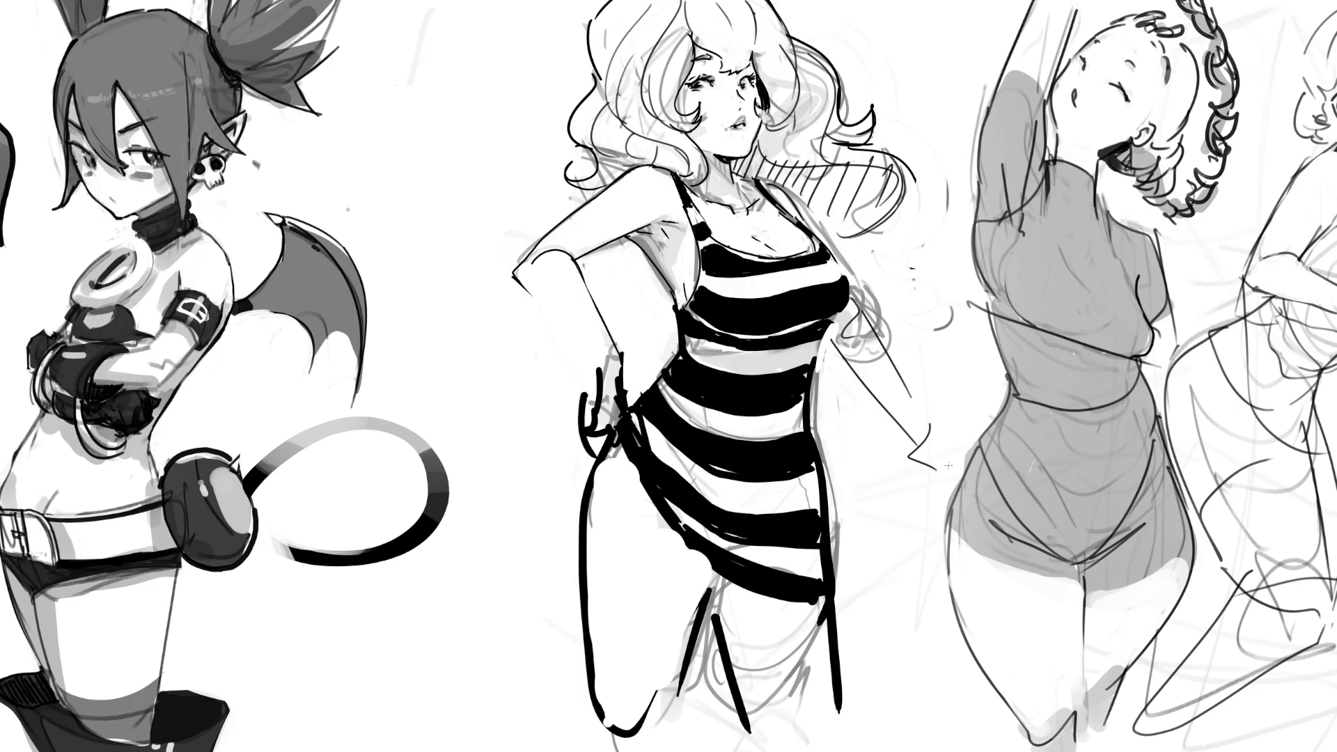
{"action": "key", "text": "ctrl+z"}
{"action": "mouse_move", "coordinate": [912, 366]}
{"action": "left_mouse_down"}
{"action": "mouse_move", "coordinate": [905, 446]}
{"action": "mouse_move", "coordinate": [937, 486]}
{"action": "left_mouse_up"}
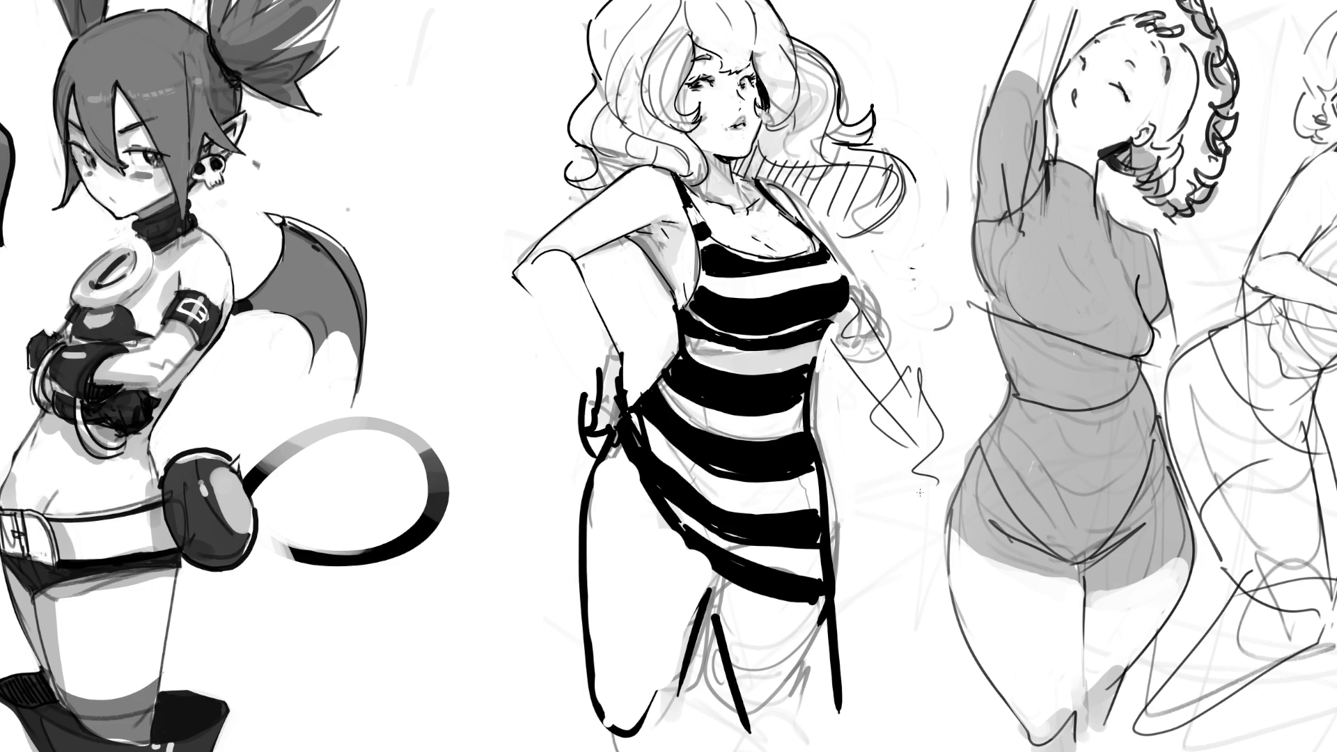
- Sketch the hand at the hip and shade the dress between the legs dark grey
{"action": "mouse_move", "coordinate": [564, 369]}
{"action": "left_mouse_down"}
{"action": "mouse_move", "coordinate": [627, 363]}
{"action": "mouse_move", "coordinate": [596, 386]}
{"action": "mouse_move", "coordinate": [613, 425]}
{"action": "mouse_move", "coordinate": [565, 464]}
{"action": "left_mouse_up"}
{"action": "left_click_drag", "start_coordinate": [606, 435], "coordinate": [594, 454]}
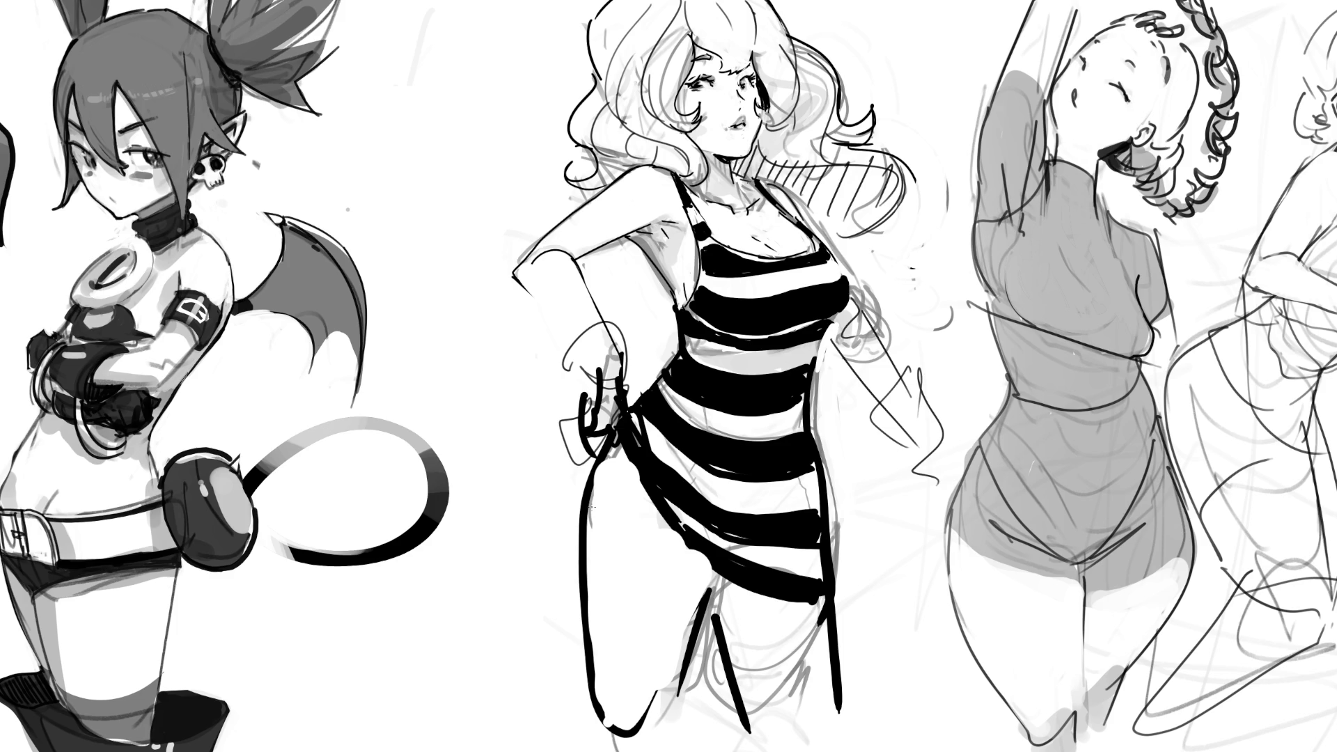
{"action": "mouse_move", "coordinate": [692, 546]}
{"action": "left_mouse_down"}
{"action": "mouse_move", "coordinate": [720, 613]}
{"action": "mouse_move", "coordinate": [738, 592]}
{"action": "mouse_move", "coordinate": [725, 613]}
{"action": "mouse_move", "coordinate": [800, 620]}
{"action": "mouse_move", "coordinate": [731, 630]}
{"action": "mouse_move", "coordinate": [816, 627]}
{"action": "mouse_move", "coordinate": [728, 658]}
{"action": "mouse_move", "coordinate": [829, 665]}
{"action": "mouse_move", "coordinate": [728, 669]}
{"action": "mouse_move", "coordinate": [747, 674]}
{"action": "mouse_move", "coordinate": [738, 689]}
{"action": "mouse_move", "coordinate": [808, 627]}
{"action": "mouse_move", "coordinate": [753, 695]}
{"action": "mouse_move", "coordinate": [780, 721]}
{"action": "mouse_move", "coordinate": [825, 696]}
{"action": "mouse_move", "coordinate": [811, 724]}
{"action": "left_mouse_up"}
- Fill the trousers solid black over hip and thigh, drop a trial grey edge highlight, and darken the bottom highlight
{"action": "mouse_move", "coordinate": [616, 488]}
{"action": "left_mouse_down"}
{"action": "mouse_move", "coordinate": [609, 473]}
{"action": "mouse_move", "coordinate": [688, 557]}
{"action": "mouse_move", "coordinate": [588, 481]}
{"action": "mouse_move", "coordinate": [599, 599]}
{"action": "mouse_move", "coordinate": [689, 571]}
{"action": "mouse_move", "coordinate": [609, 661]}
{"action": "mouse_move", "coordinate": [630, 557]}
{"action": "mouse_move", "coordinate": [668, 627]}
{"action": "mouse_move", "coordinate": [671, 692]}
{"action": "left_mouse_up"}
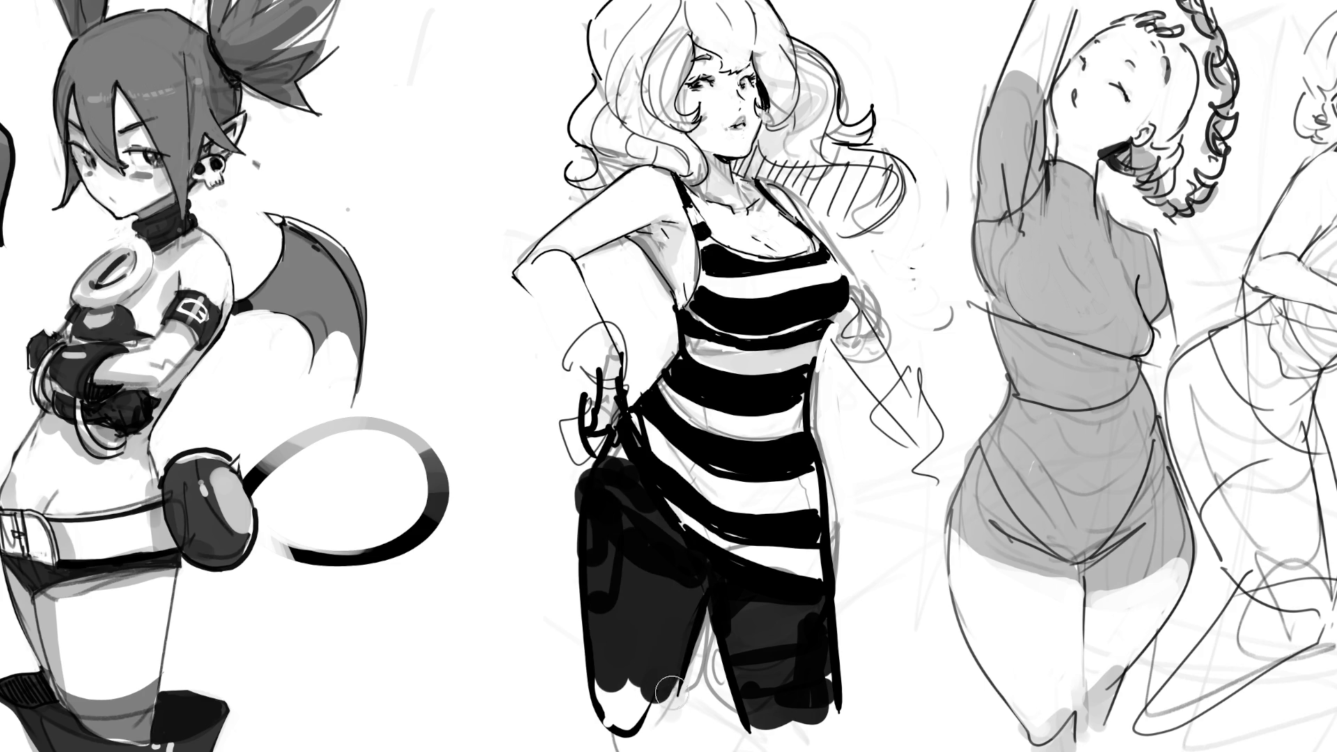
{"action": "left_click", "coordinate": [613, 457]}
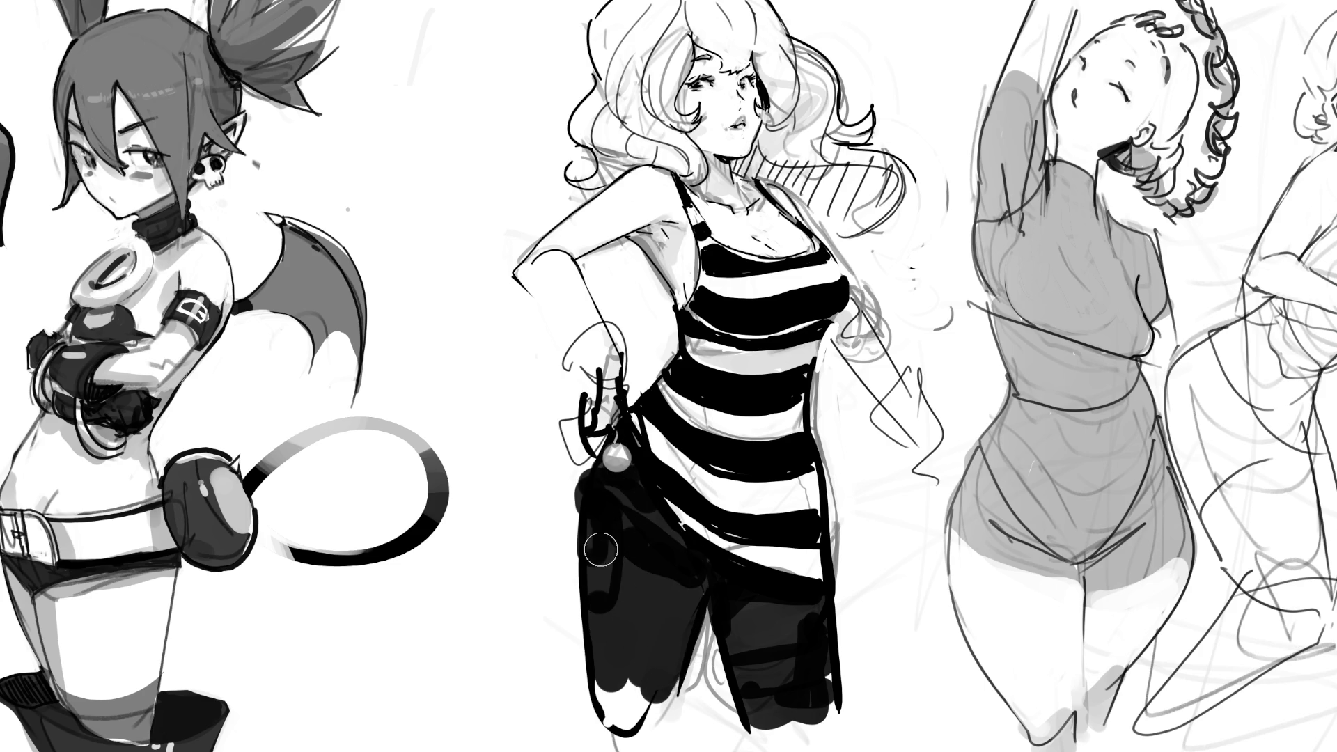
{"action": "mouse_move", "coordinate": [564, 531]}
{"action": "left_mouse_down"}
{"action": "mouse_move", "coordinate": [586, 679]}
{"action": "mouse_move", "coordinate": [580, 477]}
{"action": "mouse_move", "coordinate": [567, 547]}
{"action": "mouse_move", "coordinate": [599, 711]}
{"action": "left_mouse_up"}
{"action": "left_click_drag", "start_coordinate": [577, 483], "coordinate": [570, 689]}
{"action": "key", "text": "ctrl+z"}
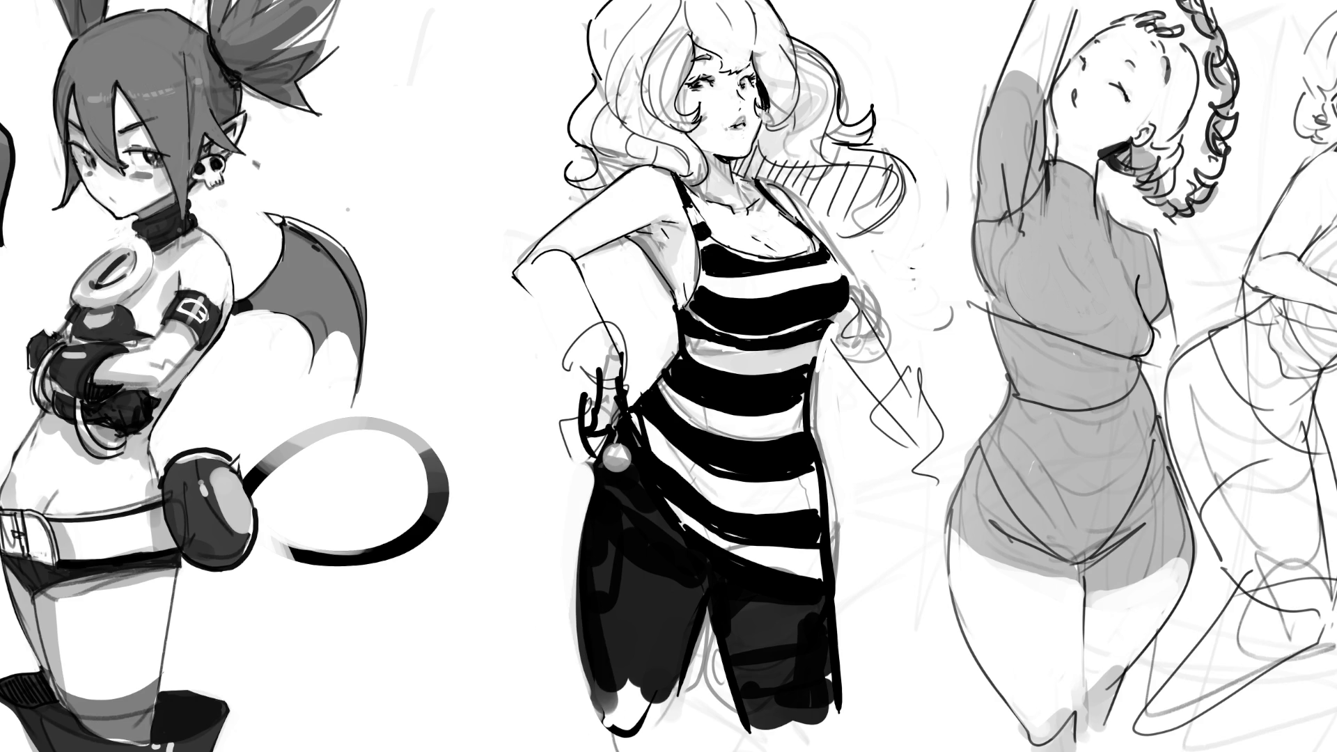
{"action": "mouse_move", "coordinate": [665, 689]}
{"action": "left_mouse_down"}
{"action": "mouse_move", "coordinate": [630, 729]}
{"action": "mouse_move", "coordinate": [691, 668]}
{"action": "mouse_move", "coordinate": [702, 689]}
{"action": "mouse_move", "coordinate": [686, 578]}
{"action": "mouse_move", "coordinate": [654, 710]}
{"action": "left_mouse_up"}
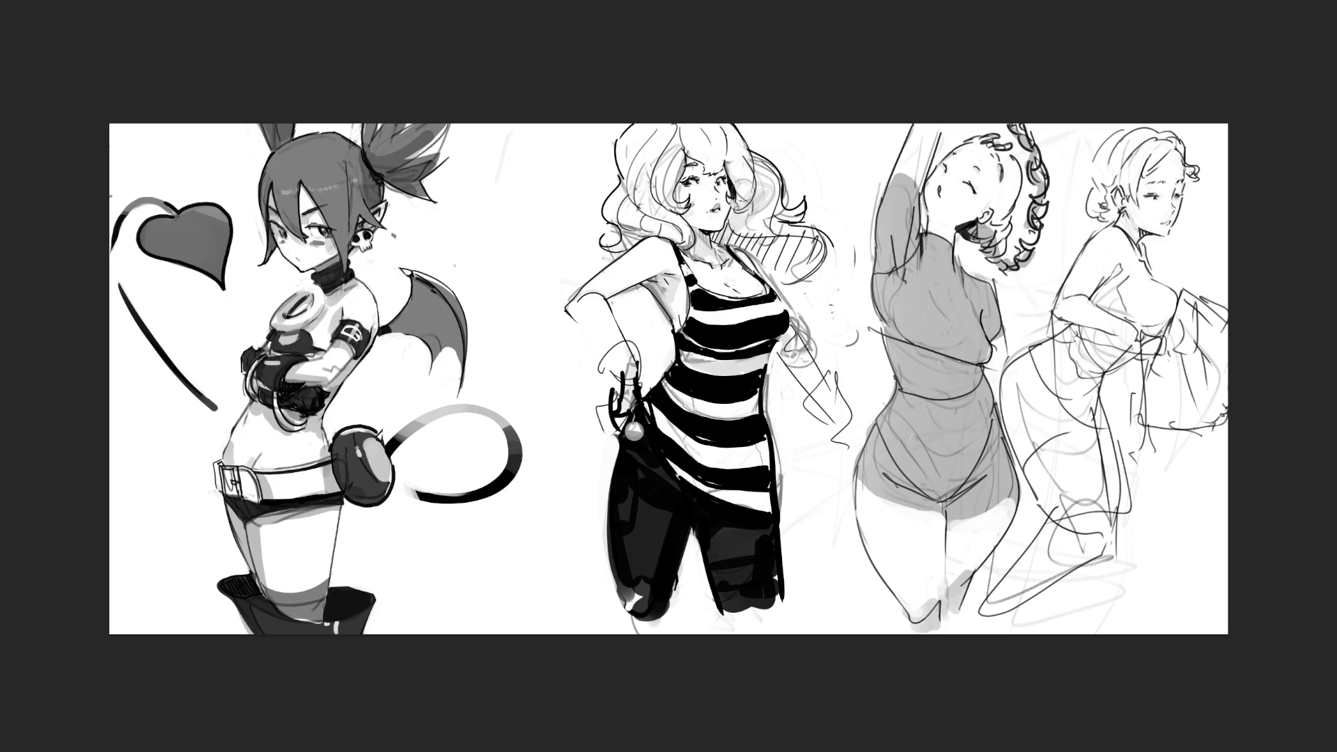
- Shade grey over the striped girl's neck hatching, hair, chin and neck, keeping the grey behind the hatching
{"action": "mouse_move", "coordinate": [713, 229]}
{"action": "left_mouse_down"}
{"action": "mouse_move", "coordinate": [817, 278]}
{"action": "mouse_move", "coordinate": [805, 234]}
{"action": "mouse_move", "coordinate": [819, 247]}
{"action": "left_mouse_up"}
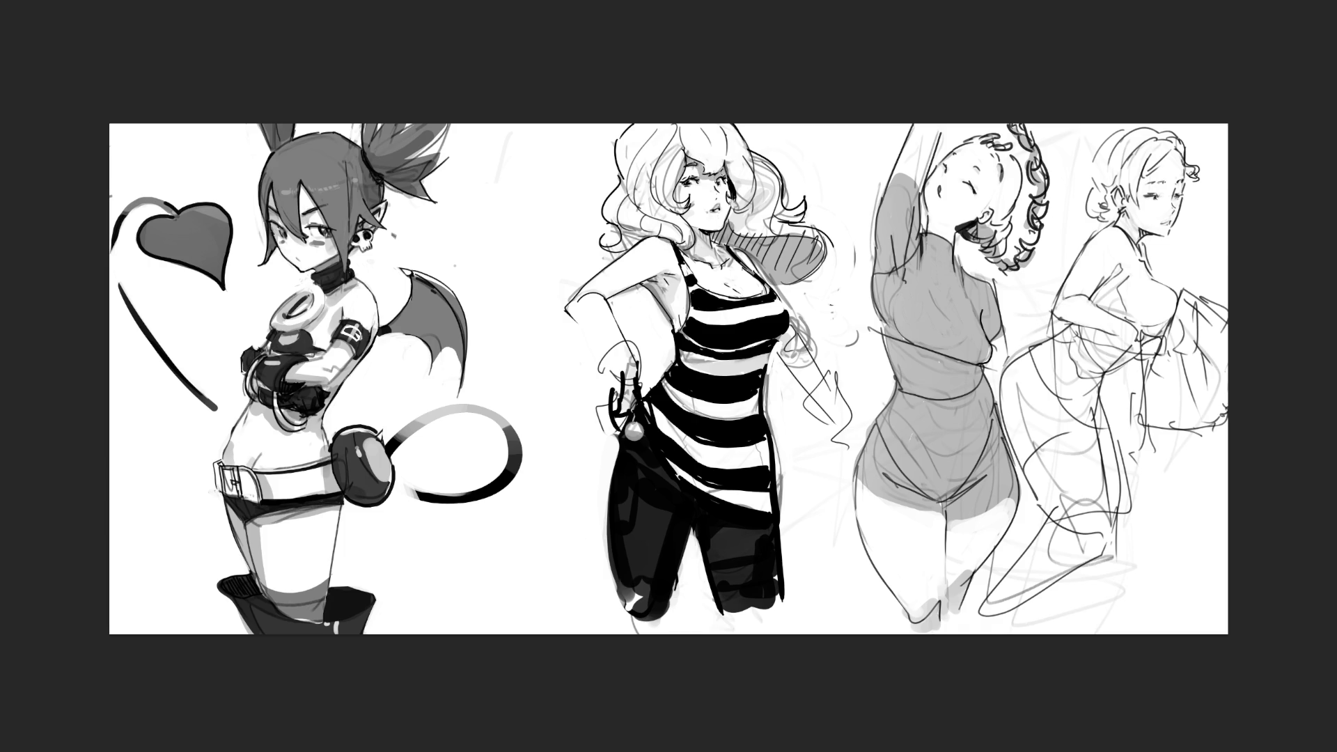
{"action": "left_click_drag", "start_coordinate": [726, 177], "coordinate": [740, 195]}
{"action": "left_click_drag", "start_coordinate": [693, 233], "coordinate": [713, 250]}
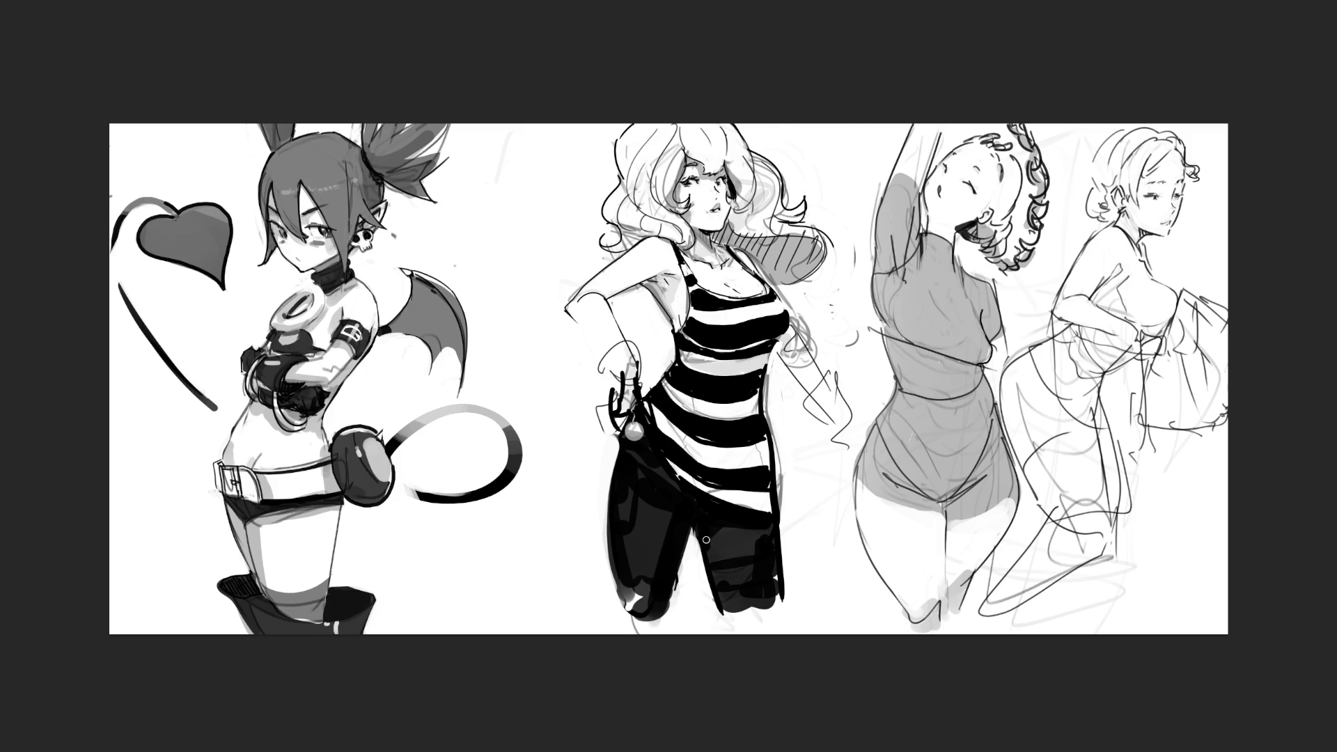
{"action": "key", "text": "ctrl+z"}
{"action": "key", "text": "ctrl+z"}
{"action": "key", "text": "ctrl+z"}
{"action": "key", "text": "ctrl+y"}
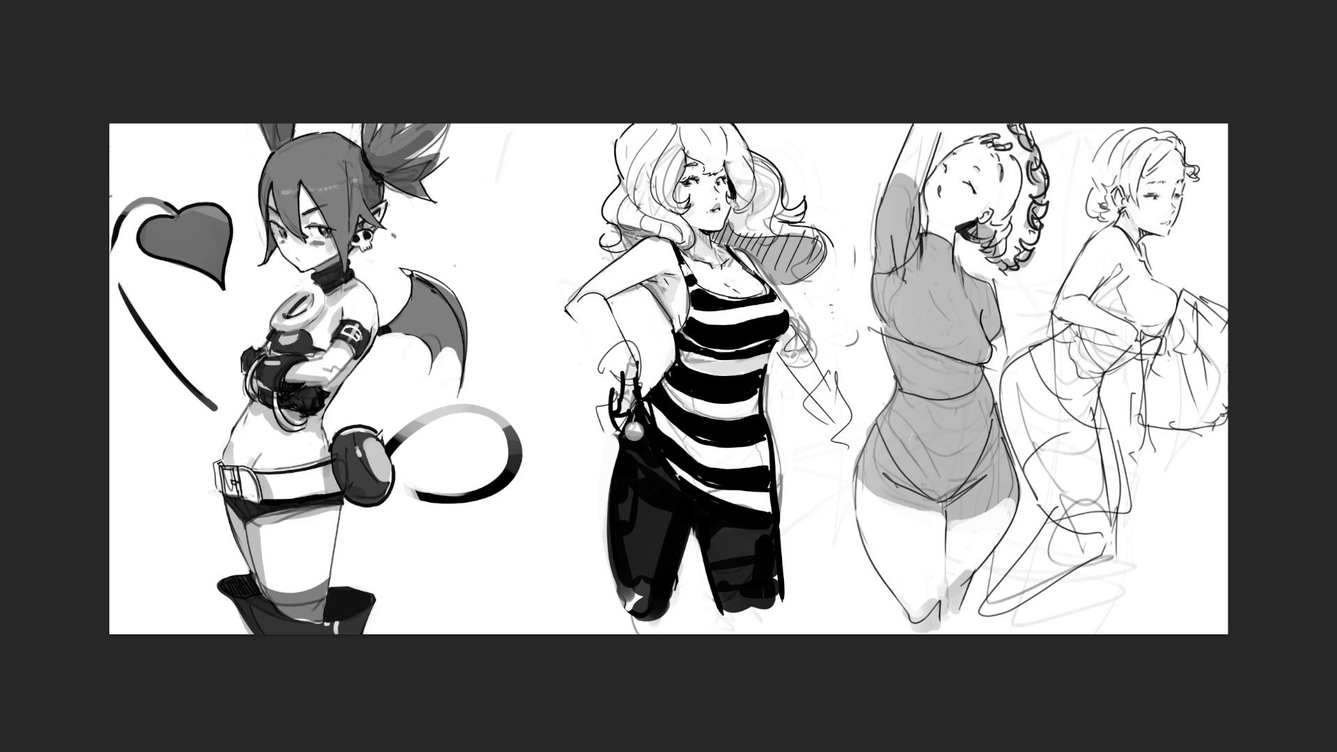
- Add a short hair stroke, curl marks on her bangs and a collarbone line
{"action": "left_click_drag", "start_coordinate": [653, 185], "coordinate": [660, 206]}
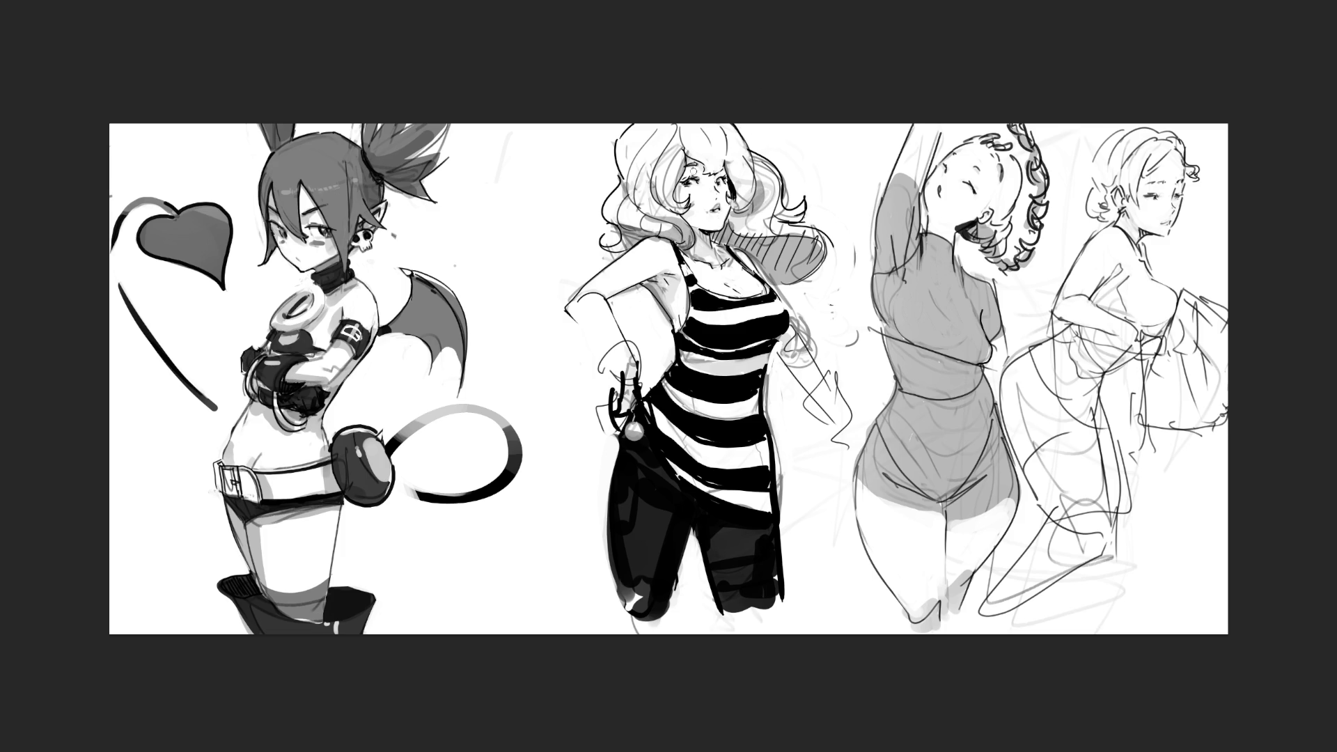
{"action": "mouse_move", "coordinate": [689, 172]}
{"action": "left_mouse_down"}
{"action": "mouse_move", "coordinate": [717, 173]}
{"action": "mouse_move", "coordinate": [704, 167]}
{"action": "mouse_move", "coordinate": [711, 181]}
{"action": "left_mouse_up"}
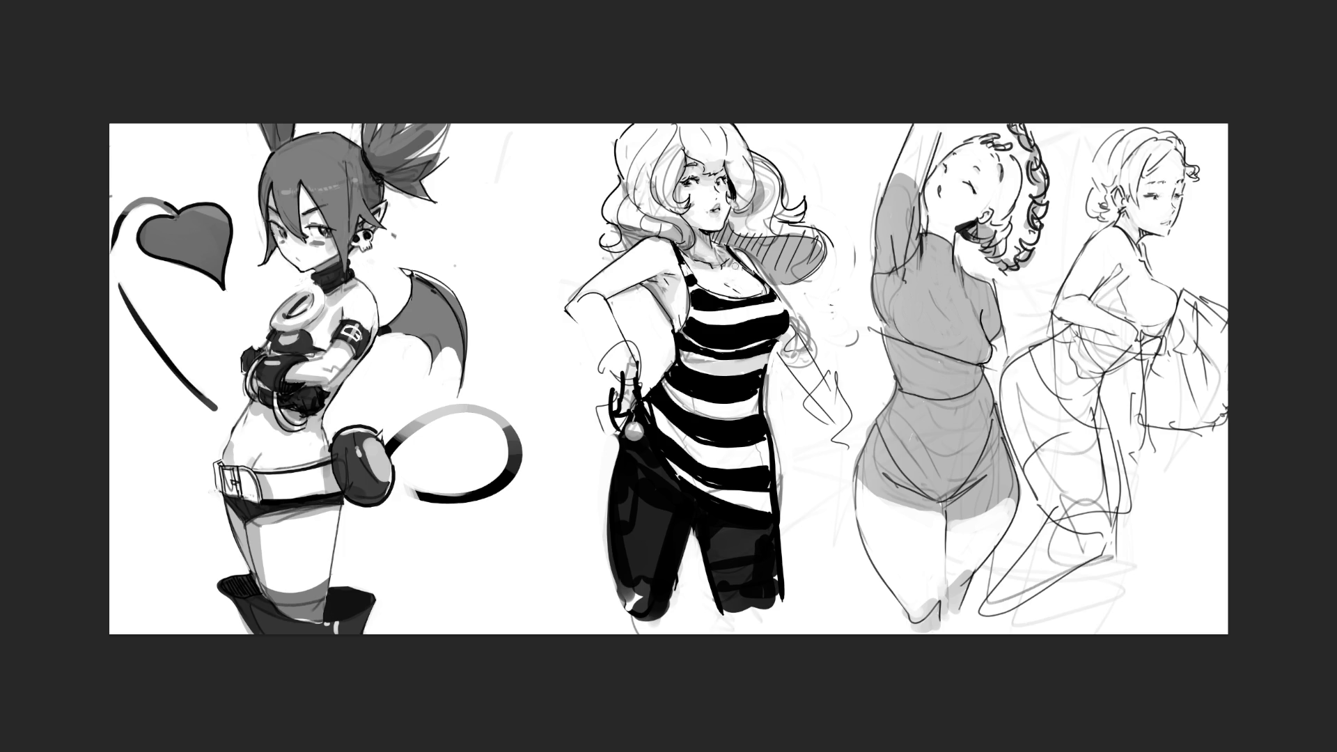
{"action": "left_click_drag", "start_coordinate": [674, 264], "coordinate": [681, 281]}
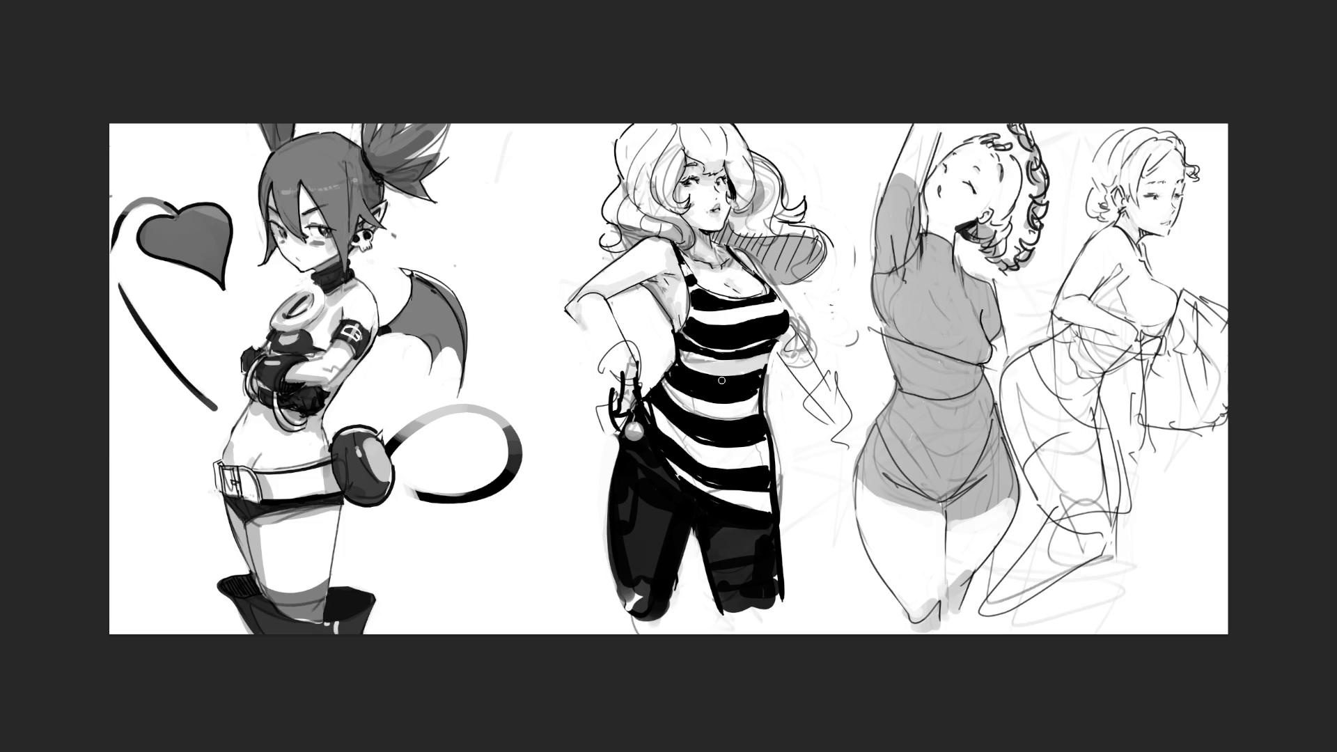
- Repaint the chest stripes with a larger brush, then shade and rework the forearm with a smaller one
{"action": "key", "text": "bracketright"}
{"action": "key", "text": "bracketright"}
{"action": "mouse_move", "coordinate": [686, 333]}
{"action": "left_mouse_down"}
{"action": "mouse_move", "coordinate": [780, 320]}
{"action": "mouse_move", "coordinate": [689, 362]}
{"action": "left_mouse_up"}
{"action": "mouse_move", "coordinate": [752, 393]}
{"action": "left_mouse_down"}
{"action": "mouse_move", "coordinate": [696, 335]}
{"action": "mouse_move", "coordinate": [724, 343]}
{"action": "mouse_move", "coordinate": [696, 376]}
{"action": "mouse_move", "coordinate": [745, 404]}
{"action": "mouse_move", "coordinate": [696, 445]}
{"action": "mouse_move", "coordinate": [706, 468]}
{"action": "mouse_move", "coordinate": [766, 480]}
{"action": "left_mouse_up"}
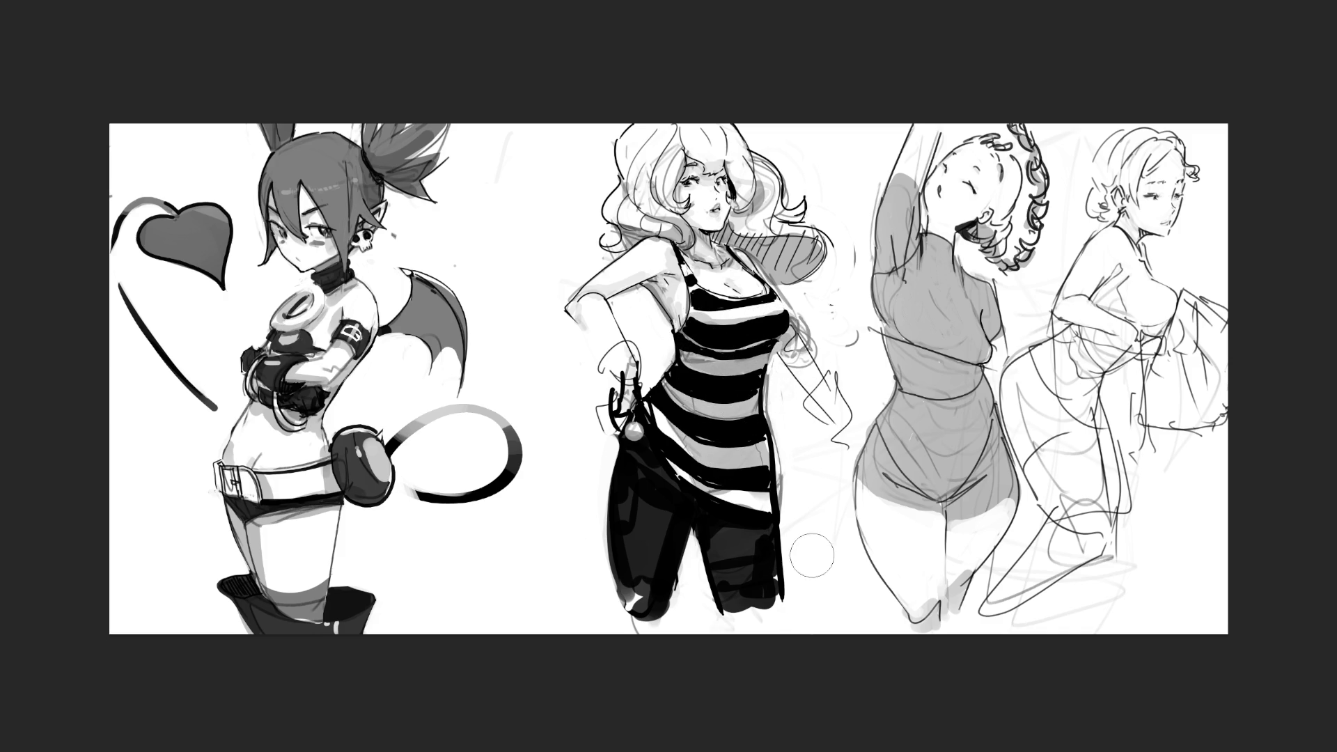
{"action": "mouse_move", "coordinate": [829, 414]}
{"action": "left_mouse_down"}
{"action": "mouse_move", "coordinate": [801, 359]}
{"action": "mouse_move", "coordinate": [811, 383]}
{"action": "left_mouse_up"}
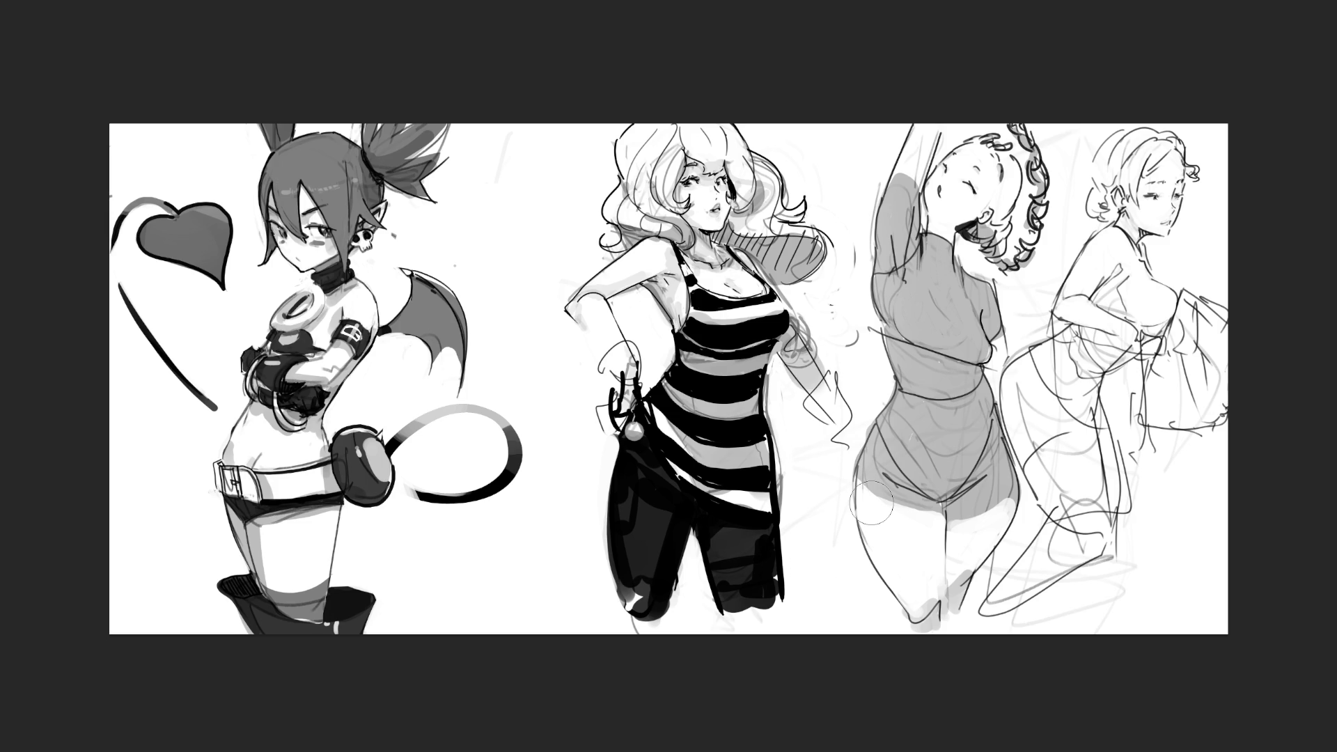
{"action": "key", "text": "["}
{"action": "key", "text": "["}
{"action": "key", "text": "["}
{"action": "left_click_drag", "start_coordinate": [830, 381], "coordinate": [842, 428]}
{"action": "mouse_move", "coordinate": [844, 379]}
{"action": "left_mouse_down"}
{"action": "mouse_move", "coordinate": [858, 431]}
{"action": "mouse_move", "coordinate": [821, 399]}
{"action": "left_mouse_up"}
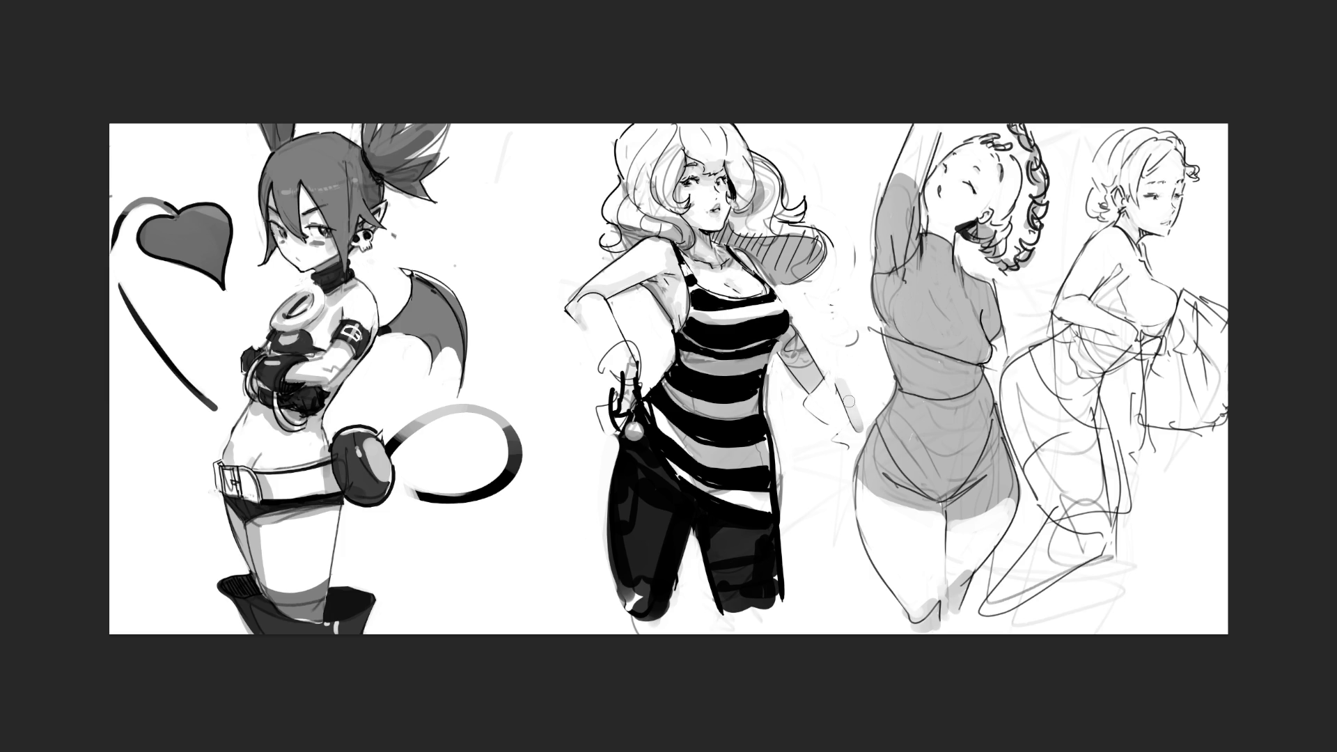
- Try strokes beside the third figure and the striped girl's hand, then undo the stray ones
{"action": "mouse_move", "coordinate": [872, 322]}
{"action": "left_mouse_down"}
{"action": "mouse_move", "coordinate": [875, 412]}
{"action": "mouse_move", "coordinate": [844, 375]}
{"action": "left_mouse_up"}
{"action": "mouse_move", "coordinate": [849, 436]}
{"action": "left_mouse_down"}
{"action": "mouse_move", "coordinate": [814, 465]}
{"action": "mouse_move", "coordinate": [807, 550]}
{"action": "left_mouse_up"}
{"action": "left_click_drag", "start_coordinate": [836, 498], "coordinate": [820, 543]}
{"action": "left_click_drag", "start_coordinate": [837, 440], "coordinate": [844, 523]}
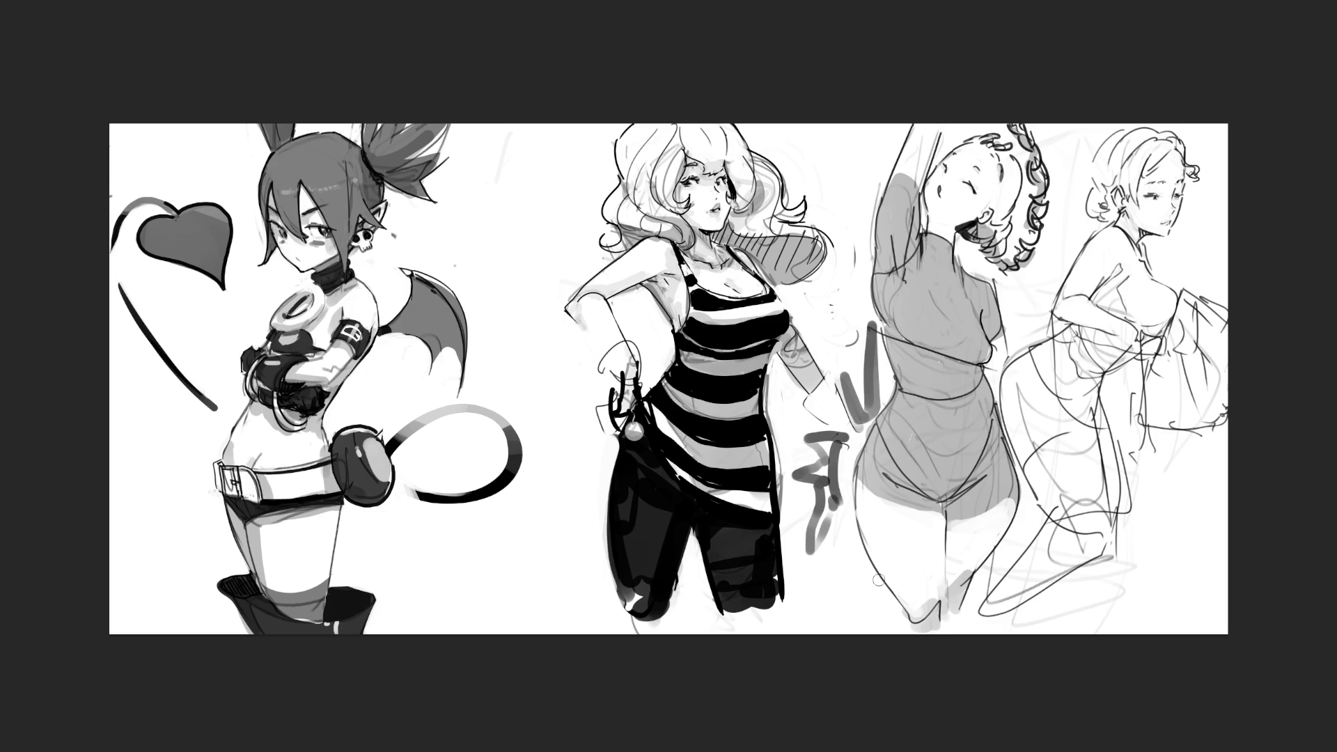
{"action": "key", "text": "ctrl+z"}
{"action": "key", "text": "ctrl+z"}
{"action": "key", "text": "ctrl+z"}
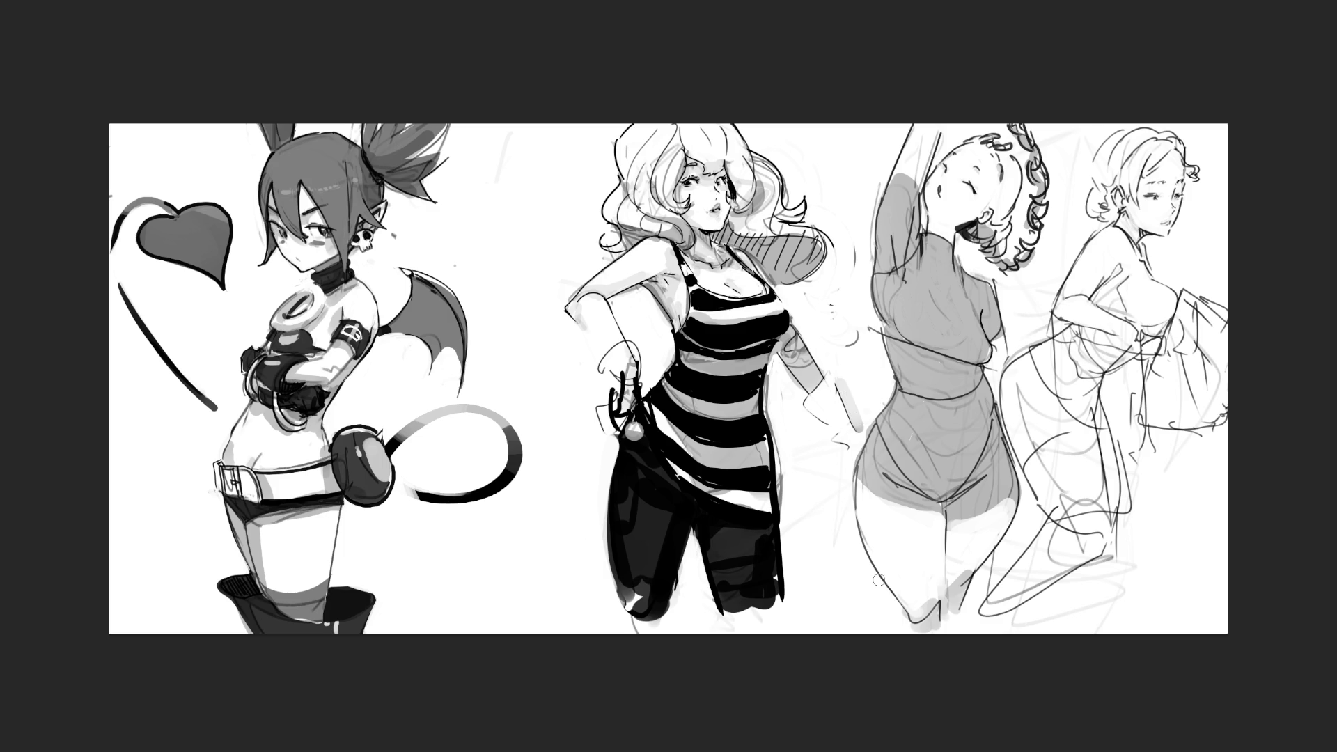
- Draw the striped girl's hand resting at her hip, undoing the extra elbow and forearm strokes
{"action": "mouse_move", "coordinate": [613, 349]}
{"action": "left_mouse_down"}
{"action": "mouse_move", "coordinate": [620, 376]}
{"action": "mouse_move", "coordinate": [630, 344]}
{"action": "mouse_move", "coordinate": [619, 383]}
{"action": "mouse_move", "coordinate": [646, 415]}
{"action": "left_mouse_up"}
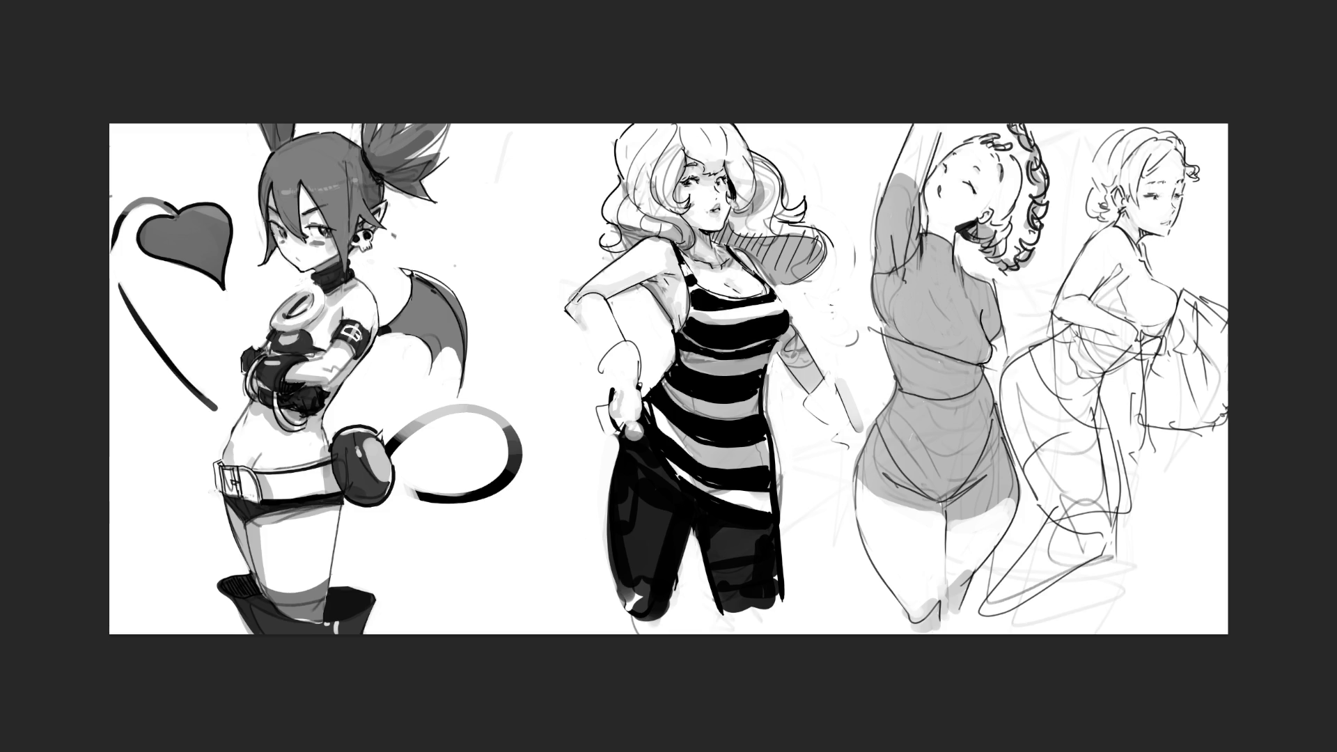
{"action": "mouse_move", "coordinate": [565, 295]}
{"action": "left_mouse_down"}
{"action": "mouse_move", "coordinate": [579, 280]}
{"action": "mouse_move", "coordinate": [561, 314]}
{"action": "mouse_move", "coordinate": [575, 273]}
{"action": "mouse_move", "coordinate": [563, 316]}
{"action": "mouse_move", "coordinate": [595, 358]}
{"action": "left_mouse_up"}
{"action": "key", "text": "ctrl+z"}
{"action": "key", "text": "ctrl+z"}
{"action": "left_click_drag", "start_coordinate": [606, 313], "coordinate": [625, 344]}
{"action": "key", "text": "ctrl+z"}
{"action": "key", "text": "ctrl+z"}
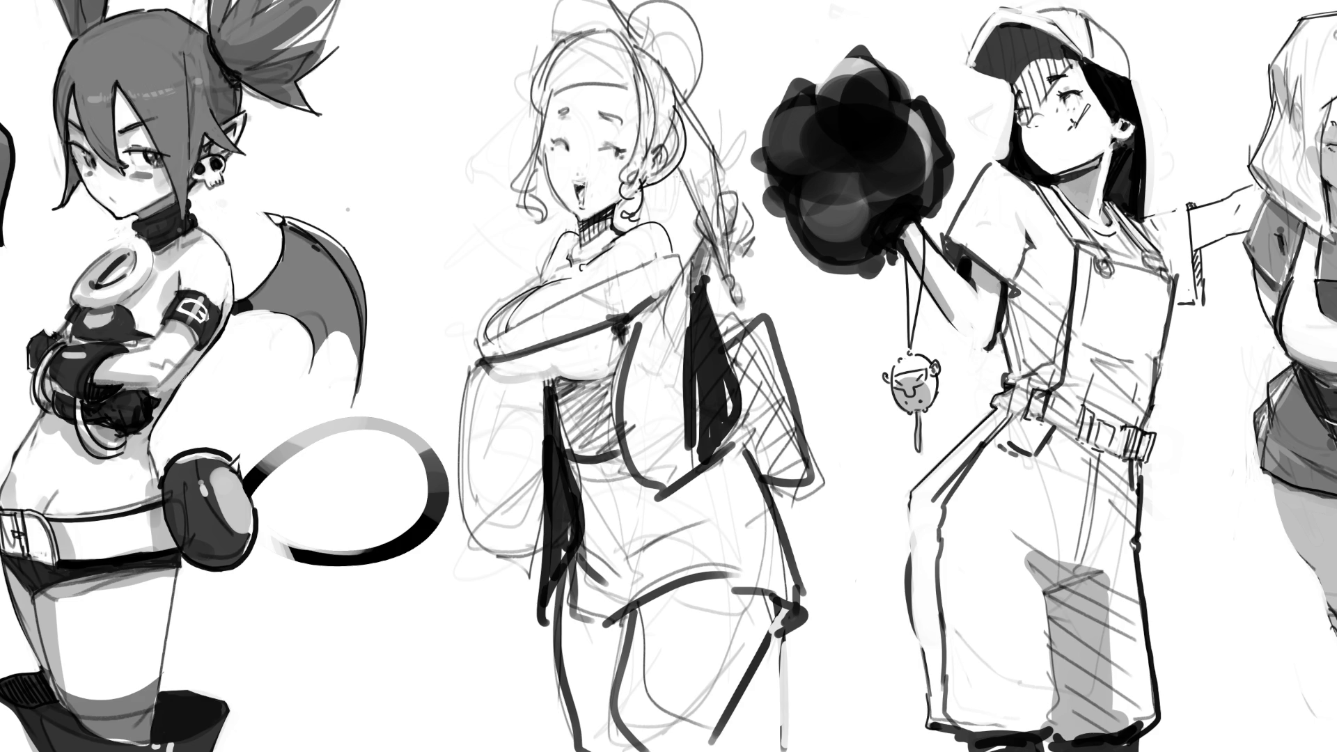
- Ink the chopstick and the hair ornament in the bun-haired woman's hair
{"action": "left_click_drag", "start_coordinate": [682, 167], "coordinate": [713, 221]}
{"action": "mouse_move", "coordinate": [681, 165]}
{"action": "left_mouse_down"}
{"action": "mouse_move", "coordinate": [728, 277]}
{"action": "mouse_move", "coordinate": [696, 227]}
{"action": "mouse_move", "coordinate": [716, 252]}
{"action": "left_mouse_up"}
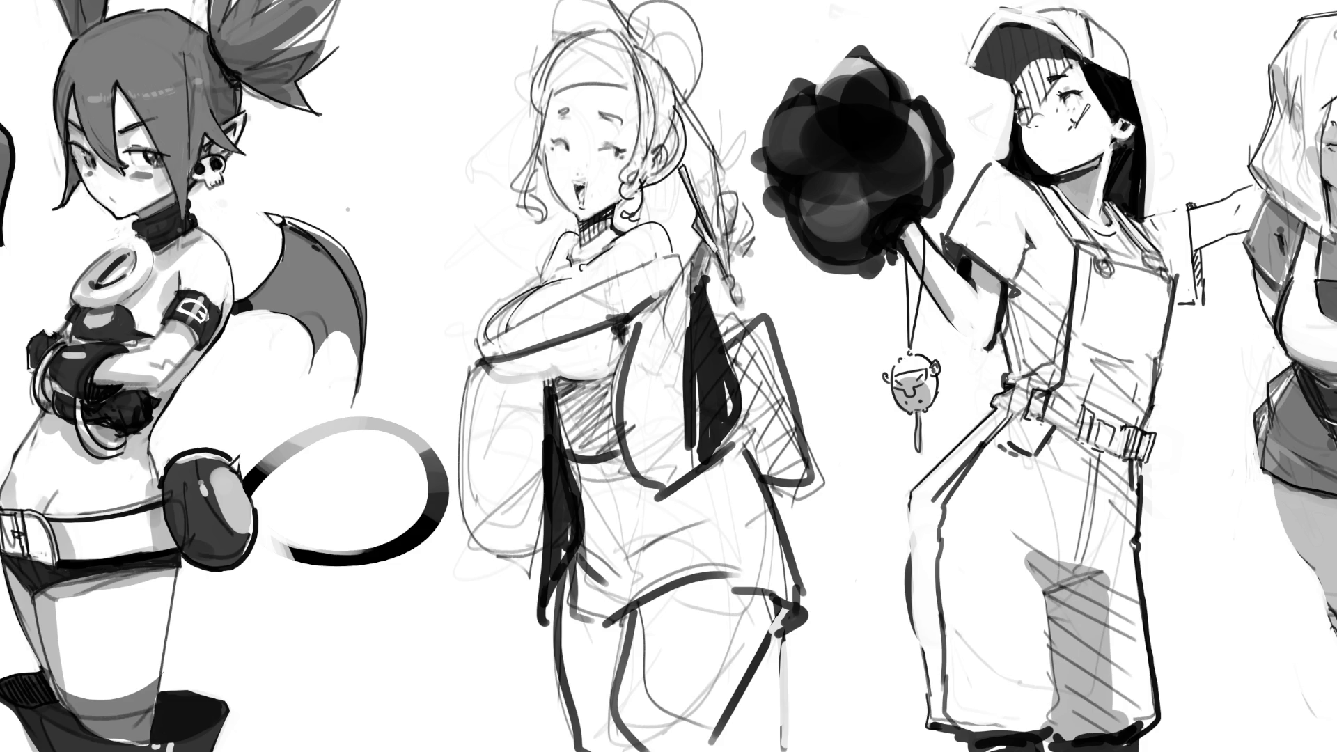
{"action": "mouse_move", "coordinate": [697, 220]}
{"action": "left_mouse_down"}
{"action": "mouse_move", "coordinate": [700, 234]}
{"action": "mouse_move", "coordinate": [699, 222]}
{"action": "left_mouse_up"}
{"action": "mouse_move", "coordinate": [723, 199]}
{"action": "left_mouse_down"}
{"action": "mouse_move", "coordinate": [736, 243]}
{"action": "mouse_move", "coordinate": [721, 241]}
{"action": "left_mouse_up"}
{"action": "mouse_move", "coordinate": [727, 196]}
{"action": "left_mouse_down"}
{"action": "mouse_move", "coordinate": [735, 224]}
{"action": "mouse_move", "coordinate": [725, 226]}
{"action": "mouse_move", "coordinate": [740, 212]}
{"action": "mouse_move", "coordinate": [722, 198]}
{"action": "mouse_move", "coordinate": [725, 239]}
{"action": "mouse_move", "coordinate": [743, 233]}
{"action": "left_mouse_up"}
- Outline the hand gripping the chopstick and ink the stick above it, redoing a missed stroke
{"action": "left_click_drag", "start_coordinate": [744, 232], "coordinate": [729, 245]}
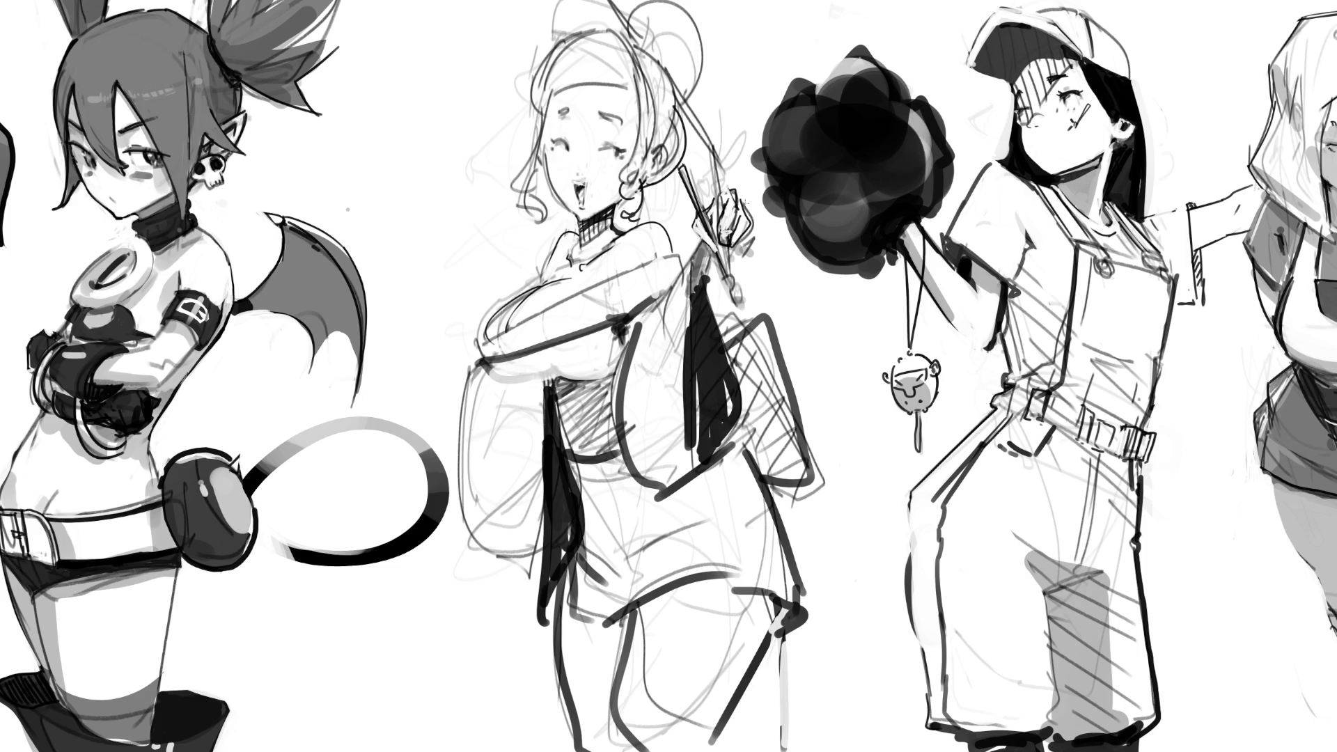
{"action": "left_click_drag", "start_coordinate": [752, 234], "coordinate": [729, 259]}
{"action": "key", "text": "ctrl+z"}
{"action": "left_click_drag", "start_coordinate": [747, 244], "coordinate": [765, 259]}
{"action": "left_click_drag", "start_coordinate": [709, 152], "coordinate": [733, 285]}
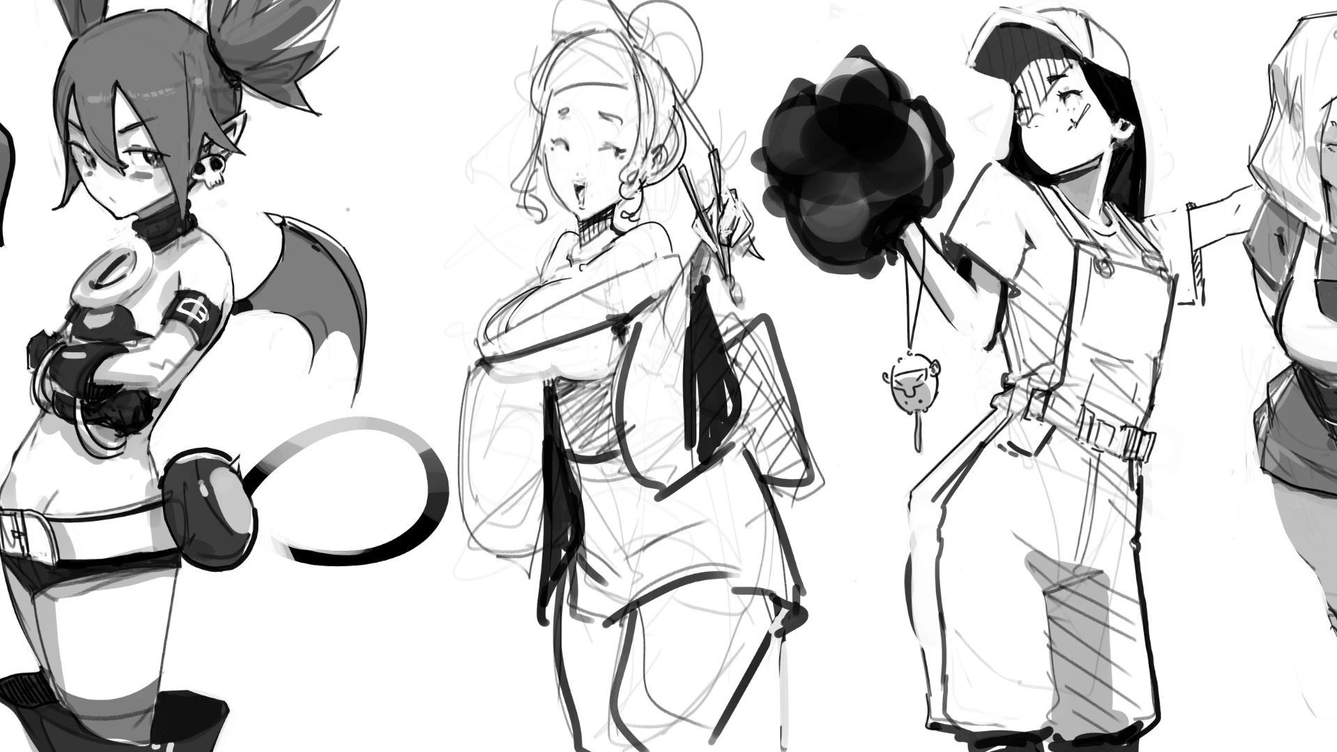
- Draw speed lines and a spark mark left of her face, plus a breath puff at her mouth
{"action": "left_click_drag", "start_coordinate": [405, 171], "coordinate": [474, 190]}
{"action": "key", "text": "ctrl+z"}
{"action": "mouse_move", "coordinate": [447, 204]}
{"action": "left_mouse_down"}
{"action": "mouse_move", "coordinate": [461, 206]}
{"action": "mouse_move", "coordinate": [447, 231]}
{"action": "mouse_move", "coordinate": [539, 209]}
{"action": "mouse_move", "coordinate": [403, 236]}
{"action": "mouse_move", "coordinate": [451, 195]}
{"action": "mouse_move", "coordinate": [402, 232]}
{"action": "left_mouse_up"}
{"action": "key", "text": "ctrl+z"}
{"action": "mouse_move", "coordinate": [564, 180]}
{"action": "left_mouse_down"}
{"action": "mouse_move", "coordinate": [551, 207]}
{"action": "mouse_move", "coordinate": [558, 198]}
{"action": "left_mouse_up"}
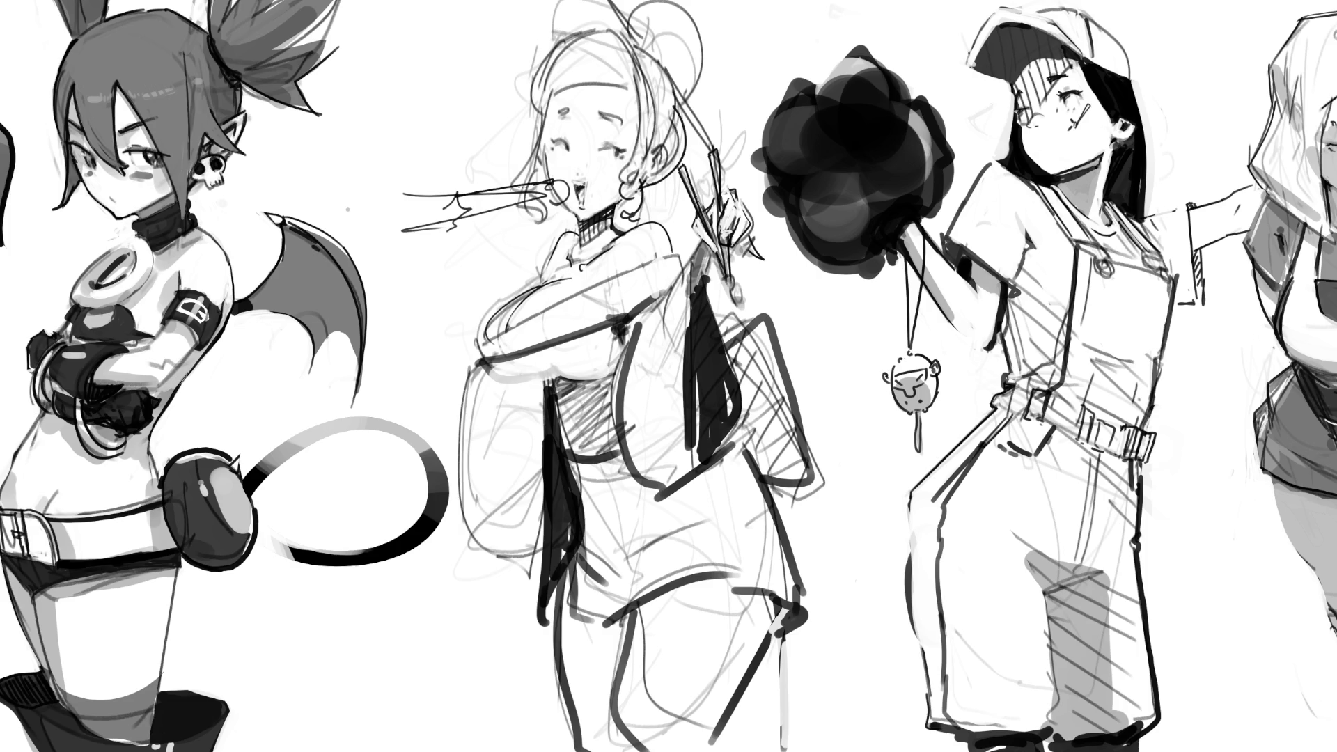
- Replace the breath puff with a chopstick running into her mouth and rough shapes at its tips
{"action": "key", "text": "ctrl+z"}
{"action": "key", "text": "ctrl+z"}
{"action": "key", "text": "ctrl+z"}
{"action": "mouse_move", "coordinate": [577, 189]}
{"action": "left_mouse_down"}
{"action": "mouse_move", "coordinate": [546, 195]}
{"action": "mouse_move", "coordinate": [576, 229]}
{"action": "mouse_move", "coordinate": [561, 193]}
{"action": "mouse_move", "coordinate": [409, 195]}
{"action": "mouse_move", "coordinate": [500, 191]}
{"action": "mouse_move", "coordinate": [448, 183]}
{"action": "mouse_move", "coordinate": [430, 224]}
{"action": "mouse_move", "coordinate": [487, 241]}
{"action": "mouse_move", "coordinate": [456, 246]}
{"action": "mouse_move", "coordinate": [445, 282]}
{"action": "left_mouse_up"}
{"action": "left_click_drag", "start_coordinate": [436, 233], "coordinate": [450, 296]}
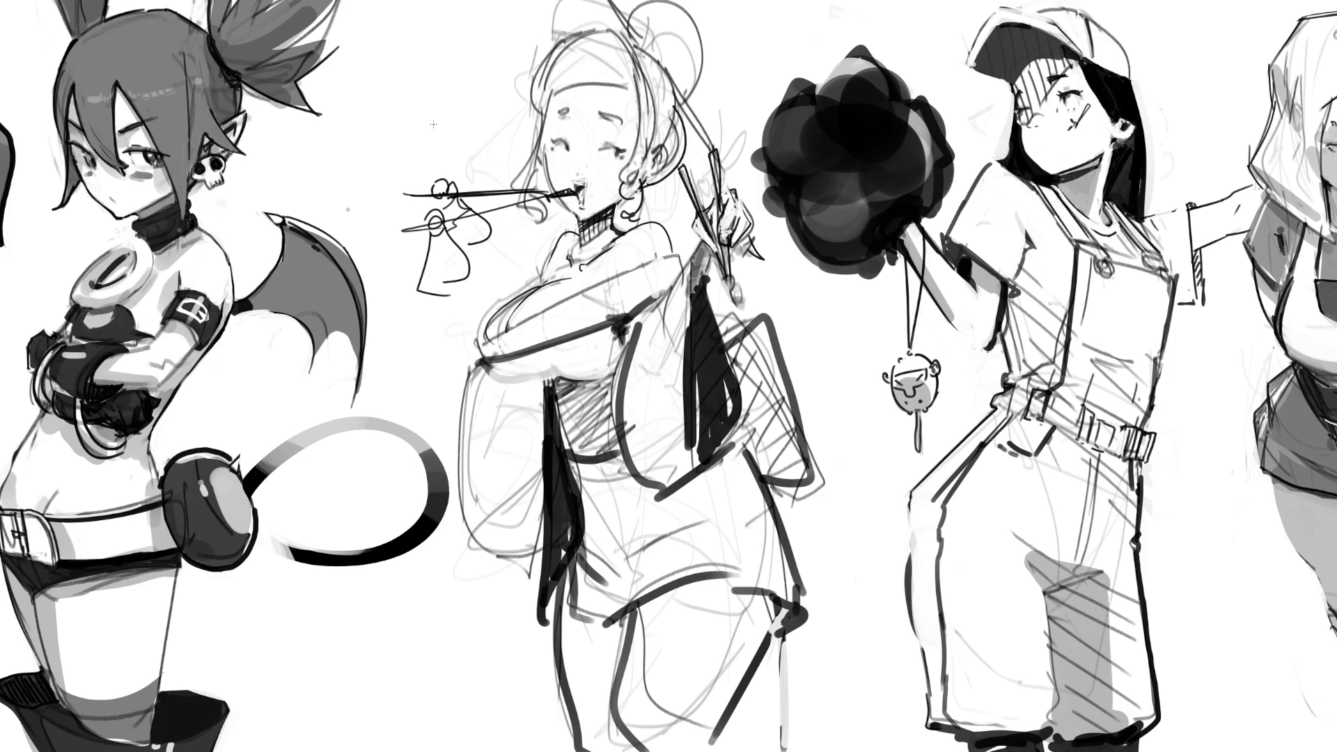
{"action": "mouse_move", "coordinate": [367, 154]}
{"action": "left_mouse_down"}
{"action": "mouse_move", "coordinate": [404, 165]}
{"action": "mouse_move", "coordinate": [393, 194]}
{"action": "left_mouse_up"}
{"action": "left_click_drag", "start_coordinate": [413, 141], "coordinate": [417, 174]}
{"action": "left_click_drag", "start_coordinate": [411, 168], "coordinate": [408, 185]}
- Sketch the tiny figure's face features and head outline at the chopstick ends
{"action": "left_click_drag", "start_coordinate": [358, 142], "coordinate": [350, 174]}
{"action": "left_click_drag", "start_coordinate": [351, 171], "coordinate": [373, 191]}
{"action": "left_click_drag", "start_coordinate": [367, 144], "coordinate": [409, 132]}
{"action": "left_click_drag", "start_coordinate": [335, 163], "coordinate": [335, 188]}
{"action": "mouse_move", "coordinate": [423, 132]}
{"action": "left_mouse_down"}
{"action": "mouse_move", "coordinate": [382, 81]}
{"action": "mouse_move", "coordinate": [303, 171]}
{"action": "mouse_move", "coordinate": [301, 225]}
{"action": "left_mouse_up"}
- Add the tiny figure's side and shoulder lines and curves beside the bat wing
{"action": "left_click_drag", "start_coordinate": [419, 158], "coordinate": [437, 182]}
{"action": "left_click_drag", "start_coordinate": [364, 209], "coordinate": [411, 249]}
{"action": "left_click_drag", "start_coordinate": [358, 262], "coordinate": [397, 288]}
{"action": "left_click_drag", "start_coordinate": [329, 224], "coordinate": [359, 321]}
{"action": "mouse_move", "coordinate": [363, 317]}
{"action": "left_mouse_down"}
{"action": "mouse_move", "coordinate": [414, 325]}
{"action": "mouse_move", "coordinate": [405, 362]}
{"action": "left_mouse_up"}
{"action": "mouse_move", "coordinate": [333, 263]}
{"action": "left_mouse_down"}
{"action": "mouse_move", "coordinate": [332, 284]}
{"action": "mouse_move", "coordinate": [430, 367]}
{"action": "left_mouse_up"}
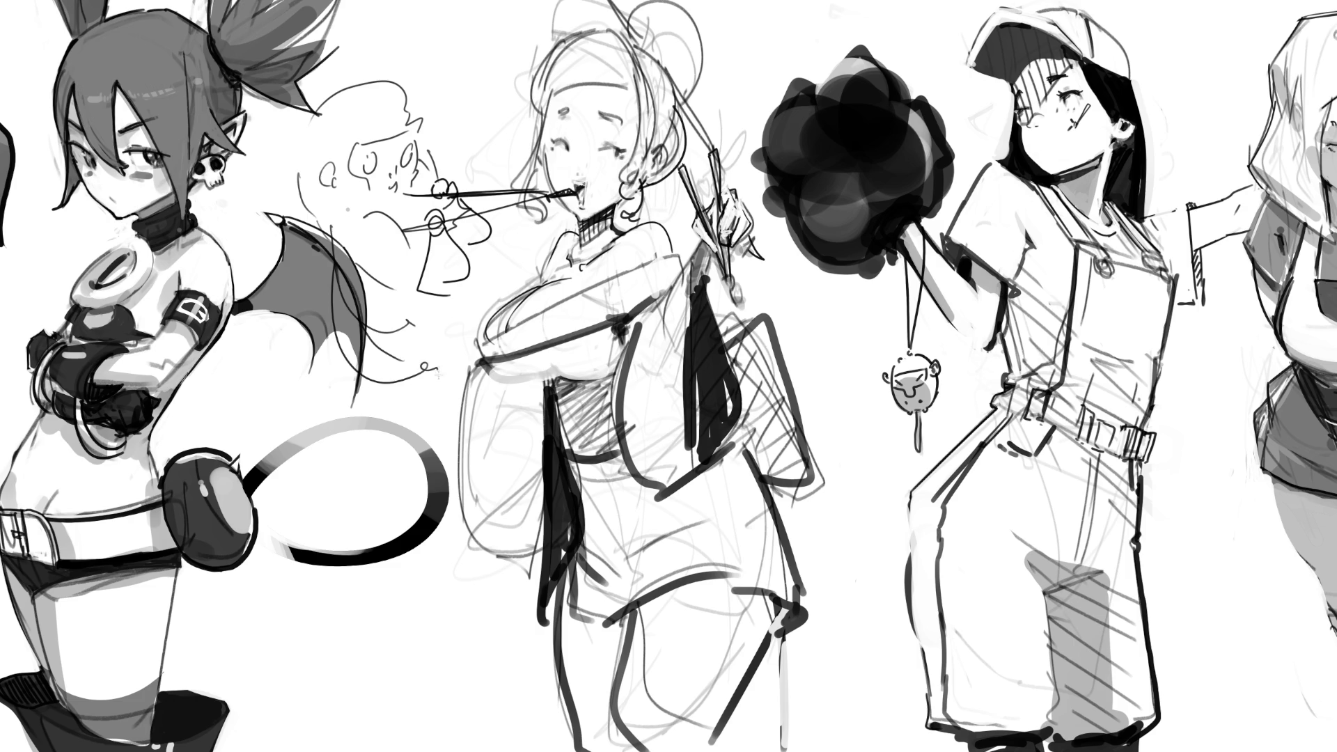
{"action": "mouse_move", "coordinate": [443, 169]}
{"action": "left_mouse_down"}
{"action": "mouse_move", "coordinate": [526, 101]}
{"action": "mouse_move", "coordinate": [477, 230]}
{"action": "mouse_move", "coordinate": [491, 285]}
{"action": "left_mouse_up"}
- Scribble rough lines over the demon's tail and sketch the round creature's arch and body by the skirt
{"action": "key", "text": "ctrl+z"}
{"action": "key", "text": "ctrl+z"}
{"action": "key", "text": "ctrl+z"}
{"action": "left_click_drag", "start_coordinate": [275, 352], "coordinate": [446, 401]}
{"action": "left_click_drag", "start_coordinate": [369, 390], "coordinate": [369, 748]}
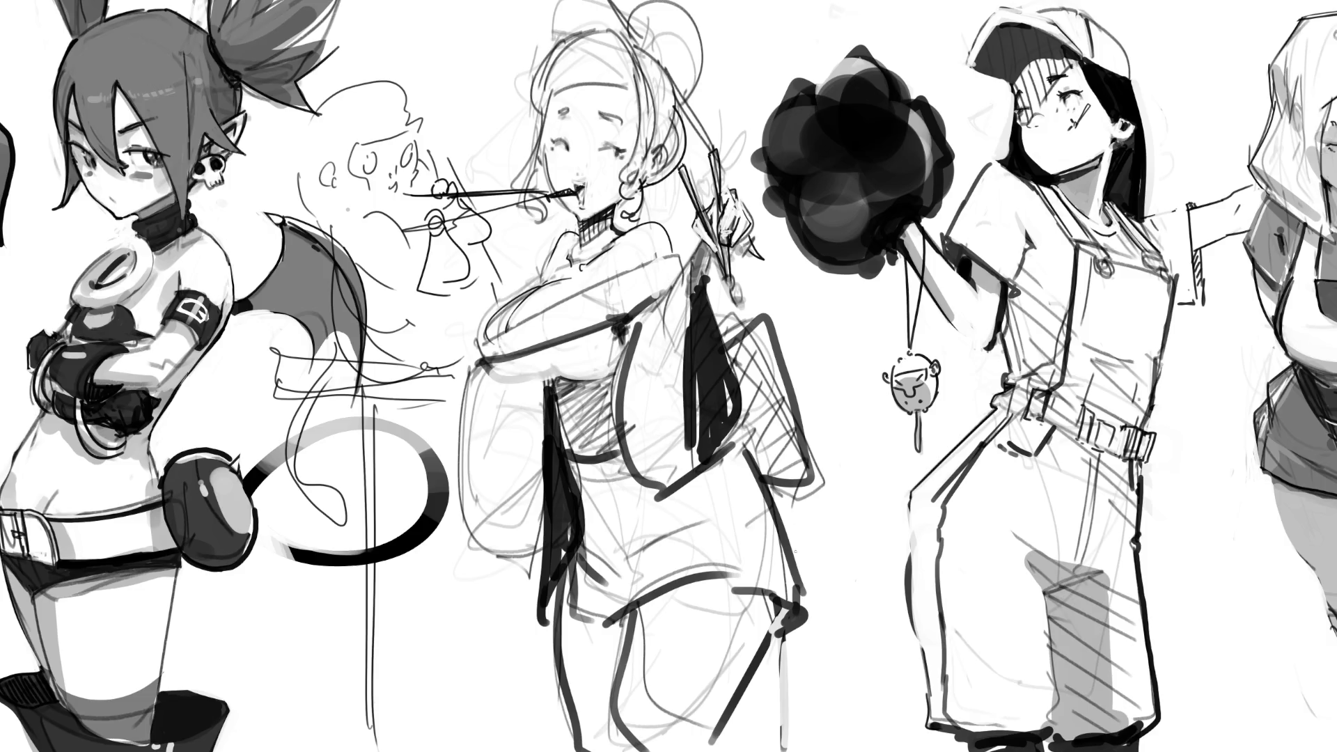
{"action": "mouse_move", "coordinate": [749, 576]}
{"action": "left_mouse_down"}
{"action": "mouse_move", "coordinate": [816, 515]}
{"action": "mouse_move", "coordinate": [853, 557]}
{"action": "mouse_move", "coordinate": [869, 616]}
{"action": "mouse_move", "coordinate": [745, 576]}
{"action": "mouse_move", "coordinate": [717, 637]}
{"action": "left_mouse_up"}
{"action": "left_click_drag", "start_coordinate": [864, 597], "coordinate": [890, 599]}
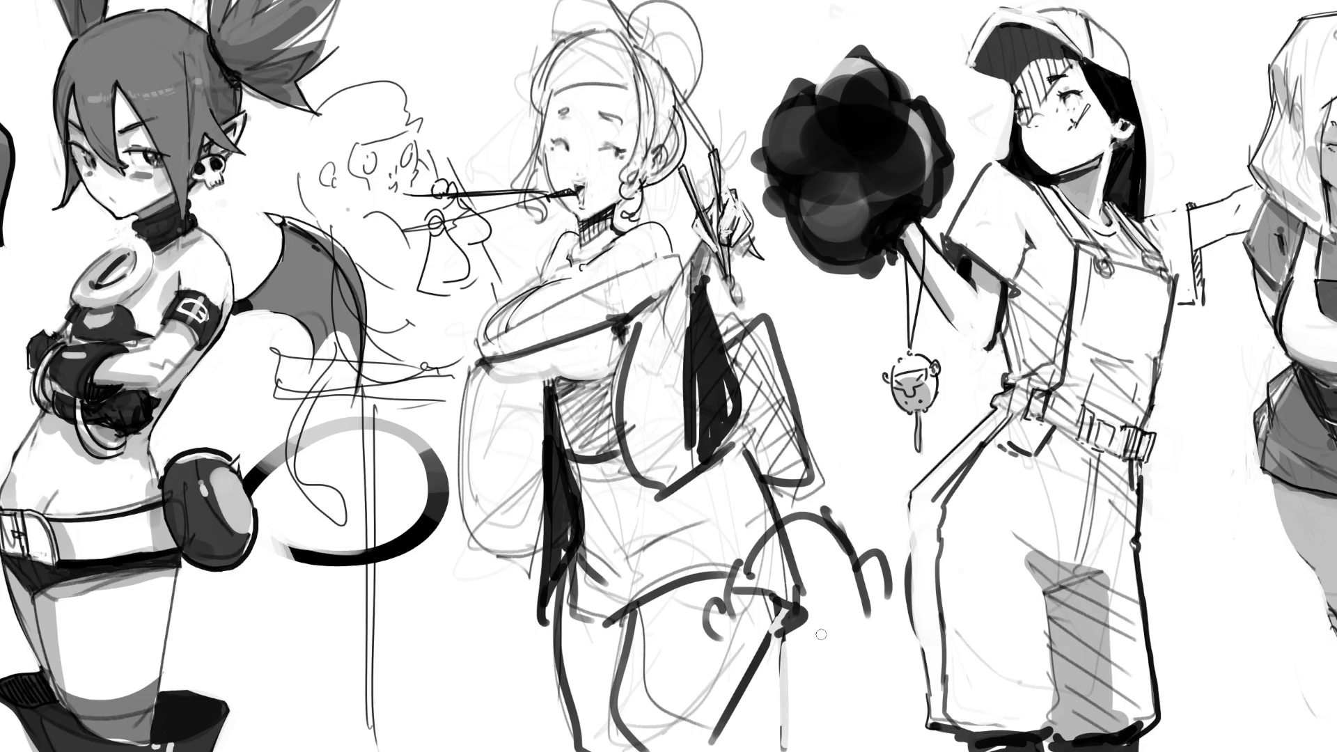
{"action": "left_click_drag", "start_coordinate": [729, 644], "coordinate": [749, 732]}
{"action": "mouse_move", "coordinate": [874, 604]}
{"action": "left_mouse_down"}
{"action": "mouse_move", "coordinate": [909, 668]}
{"action": "mouse_move", "coordinate": [895, 700]}
{"action": "left_mouse_up"}
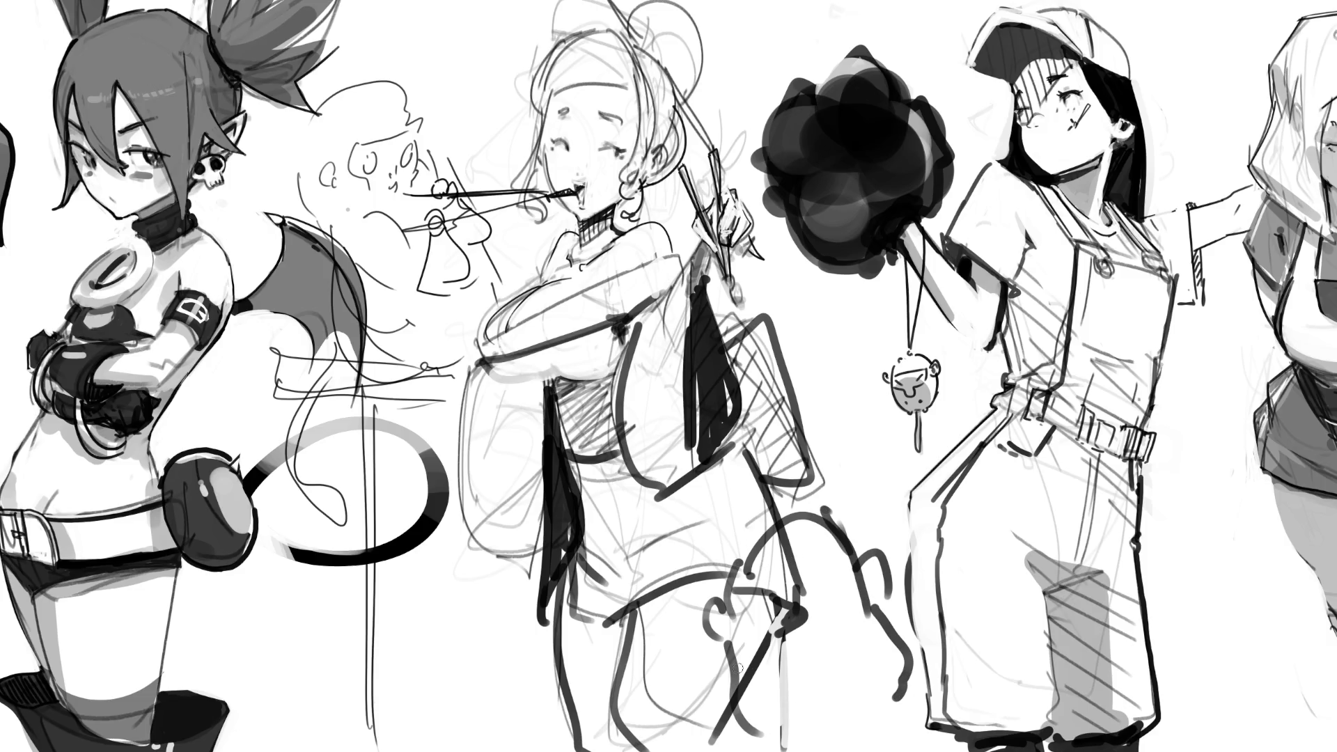
{"action": "left_click_drag", "start_coordinate": [710, 661], "coordinate": [738, 749]}
- Erase part of the creature's arch and curls with the eraser, then return to the pen
{"action": "key", "text": "e"}
{"action": "left_click_drag", "start_coordinate": [786, 535], "coordinate": [793, 579]}
{"action": "mouse_move", "coordinate": [737, 589]}
{"action": "left_mouse_down"}
{"action": "mouse_move", "coordinate": [799, 630]}
{"action": "mouse_move", "coordinate": [794, 550]}
{"action": "mouse_move", "coordinate": [787, 626]}
{"action": "mouse_move", "coordinate": [759, 578]}
{"action": "mouse_move", "coordinate": [773, 724]}
{"action": "left_mouse_up"}
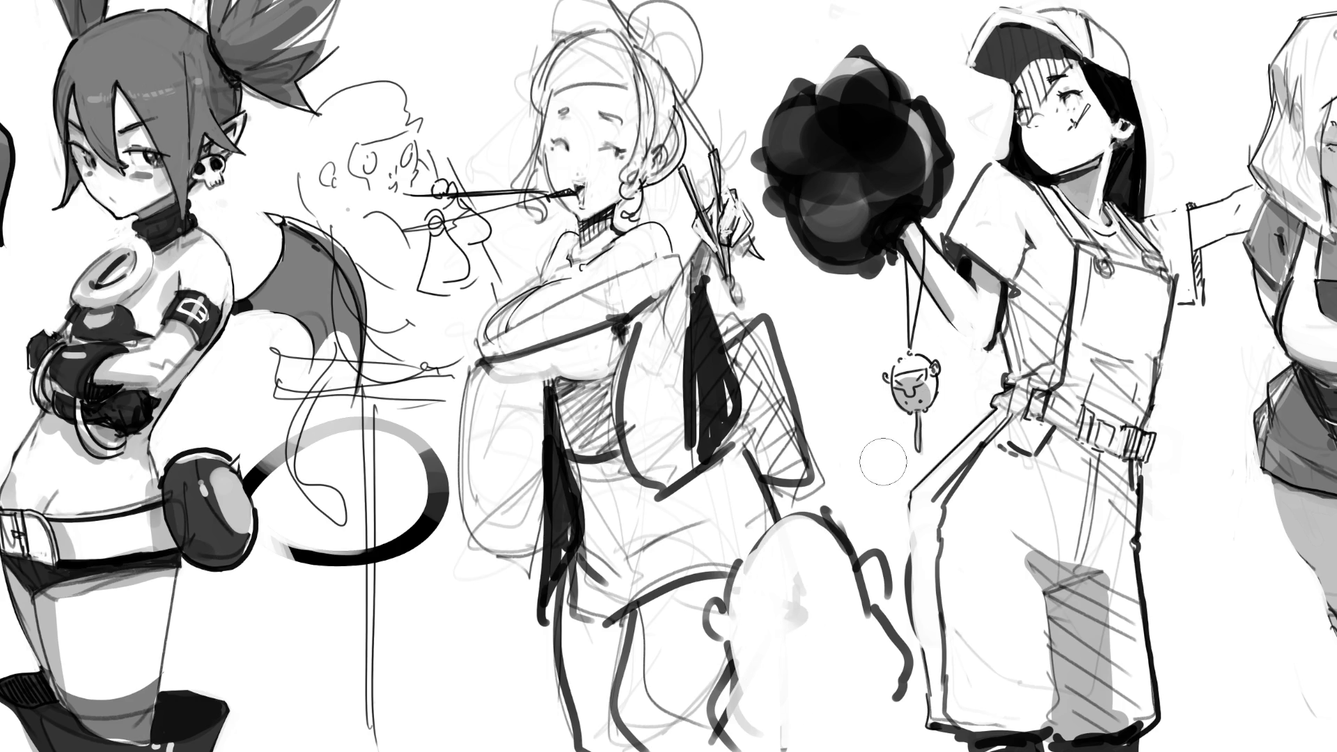
{"action": "key", "text": "e"}
- Draw the creature's raised arm lines and darker right side, plus loose loops over the bat wing
{"action": "mouse_move", "coordinate": [818, 416]}
{"action": "left_mouse_down"}
{"action": "mouse_move", "coordinate": [829, 403]}
{"action": "mouse_move", "coordinate": [855, 426]}
{"action": "mouse_move", "coordinate": [830, 439]}
{"action": "mouse_move", "coordinate": [838, 493]}
{"action": "mouse_move", "coordinate": [894, 550]}
{"action": "left_mouse_up"}
{"action": "mouse_move", "coordinate": [837, 487]}
{"action": "left_mouse_down"}
{"action": "mouse_move", "coordinate": [842, 522]}
{"action": "mouse_move", "coordinate": [898, 599]}
{"action": "left_mouse_up"}
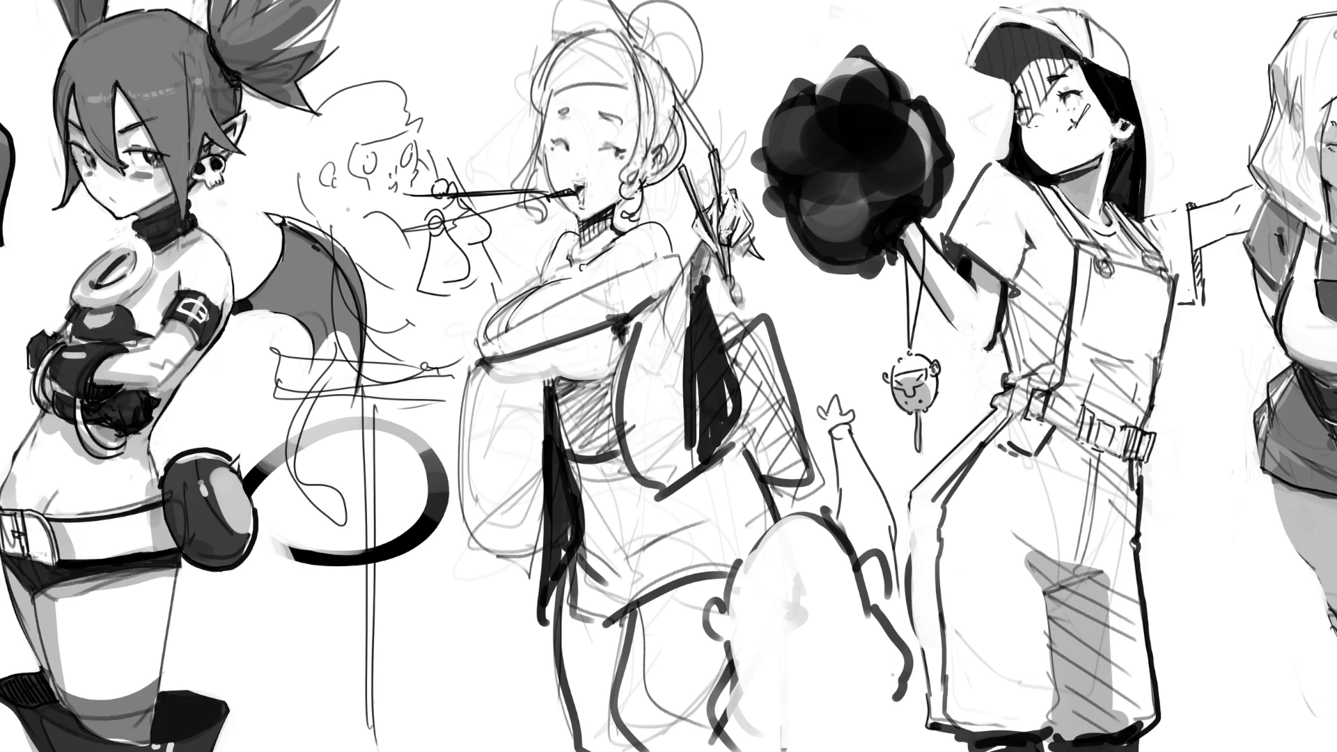
{"action": "mouse_move", "coordinate": [905, 699]}
{"action": "left_mouse_down"}
{"action": "mouse_move", "coordinate": [906, 634]}
{"action": "mouse_move", "coordinate": [884, 626]}
{"action": "mouse_move", "coordinate": [903, 651]}
{"action": "mouse_move", "coordinate": [885, 621]}
{"action": "left_mouse_up"}
{"action": "left_click_drag", "start_coordinate": [913, 675], "coordinate": [910, 719]}
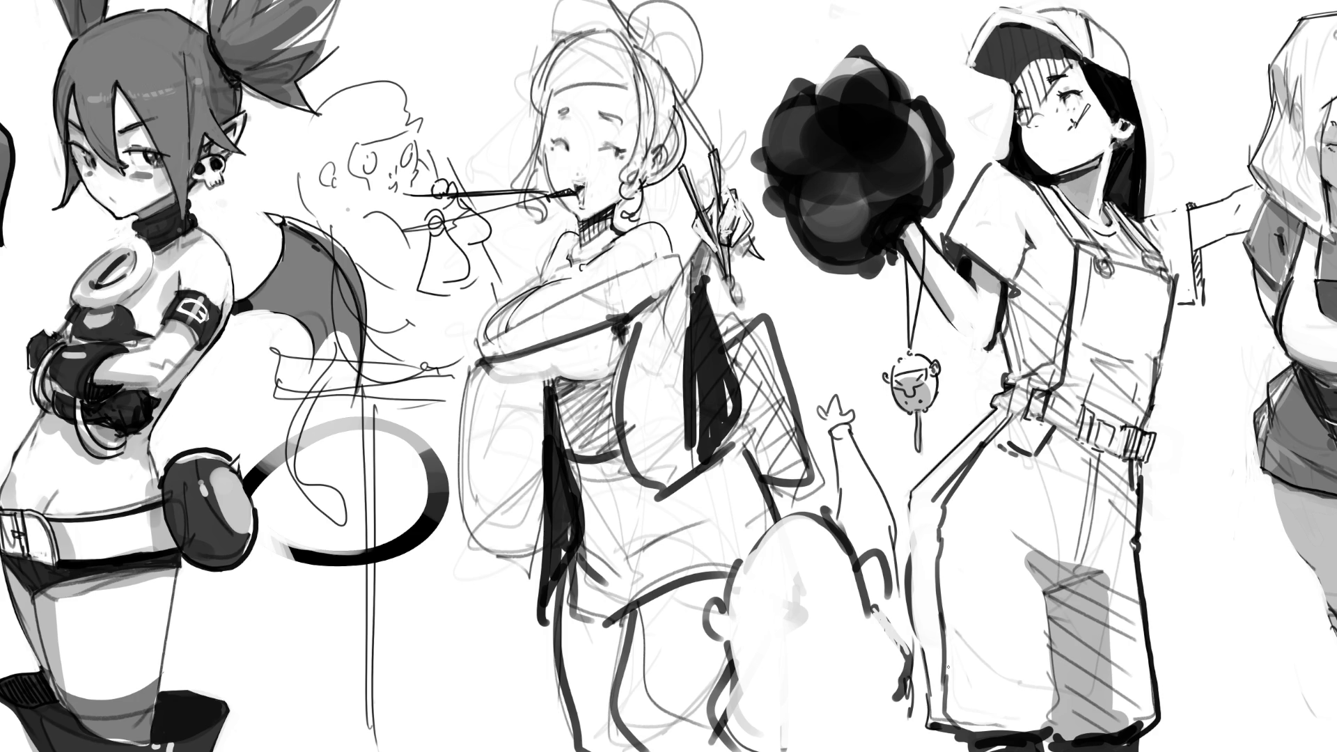
{"action": "mouse_move", "coordinate": [315, 209]}
{"action": "left_mouse_down"}
{"action": "mouse_move", "coordinate": [348, 365]}
{"action": "mouse_move", "coordinate": [422, 286]}
{"action": "mouse_move", "coordinate": [432, 304]}
{"action": "mouse_move", "coordinate": [376, 279]}
{"action": "mouse_move", "coordinate": [439, 352]}
{"action": "mouse_move", "coordinate": [467, 305]}
{"action": "left_mouse_up"}
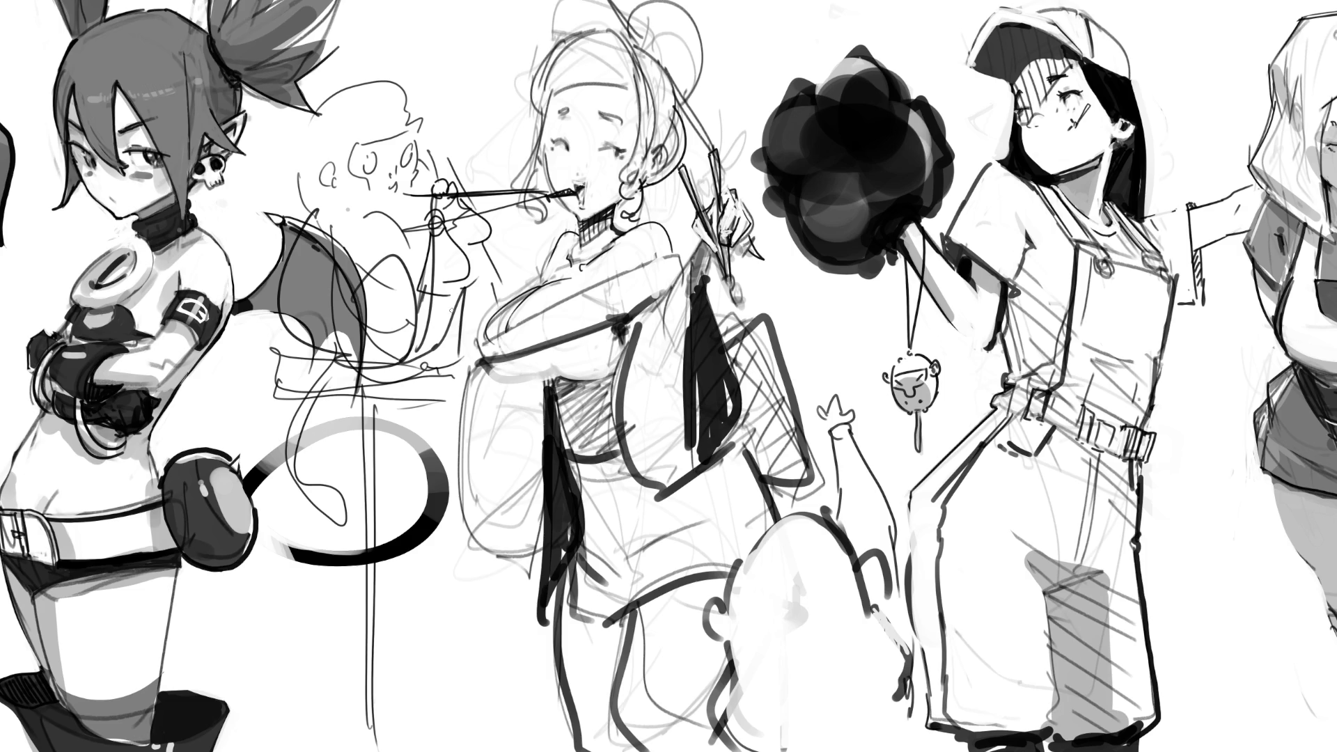
- Ink and shape the tiny figure's eyes, undoing the marks under them
{"action": "mouse_move", "coordinate": [375, 157]}
{"action": "left_mouse_down"}
{"action": "mouse_move", "coordinate": [407, 149]}
{"action": "mouse_move", "coordinate": [411, 170]}
{"action": "left_mouse_up"}
{"action": "left_click_drag", "start_coordinate": [376, 159], "coordinate": [379, 159]}
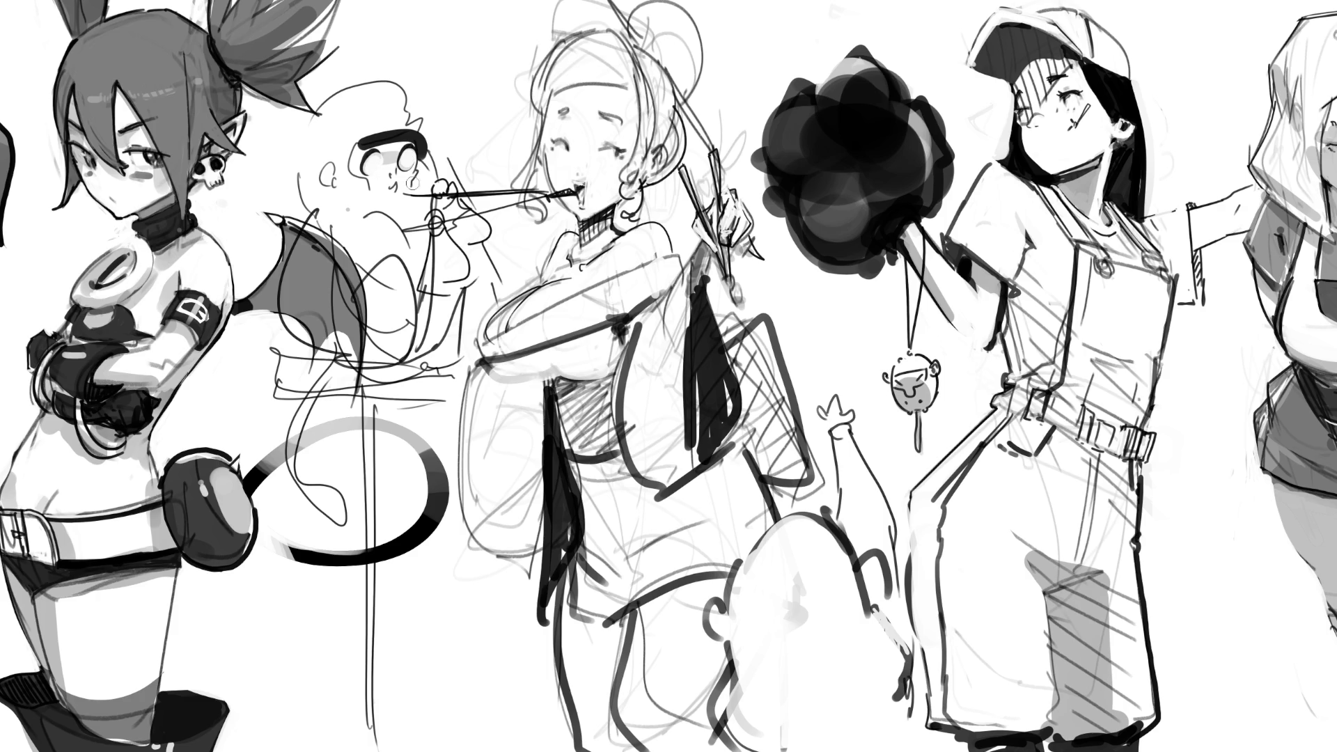
{"action": "mouse_move", "coordinate": [362, 168]}
{"action": "left_mouse_down"}
{"action": "mouse_move", "coordinate": [375, 188]}
{"action": "mouse_move", "coordinate": [409, 195]}
{"action": "mouse_move", "coordinate": [399, 178]}
{"action": "left_mouse_up"}
{"action": "key", "text": "ctrl+z"}
{"action": "key", "text": "ctrl+z"}
{"action": "key", "text": "ctrl+z"}
- Add strokes beside the eye and draw fingers gripping the chopstick
{"action": "left_click_drag", "start_coordinate": [409, 171], "coordinate": [426, 183]}
{"action": "mouse_move", "coordinate": [422, 180]}
{"action": "left_mouse_down"}
{"action": "mouse_move", "coordinate": [400, 194]}
{"action": "mouse_move", "coordinate": [440, 206]}
{"action": "mouse_move", "coordinate": [457, 183]}
{"action": "left_mouse_up"}
{"action": "mouse_move", "coordinate": [452, 179]}
{"action": "left_mouse_down"}
{"action": "mouse_move", "coordinate": [463, 198]}
{"action": "mouse_move", "coordinate": [450, 224]}
{"action": "mouse_move", "coordinate": [422, 234]}
{"action": "left_mouse_up"}
{"action": "mouse_move", "coordinate": [434, 232]}
{"action": "left_mouse_down"}
{"action": "mouse_move", "coordinate": [454, 239]}
{"action": "mouse_move", "coordinate": [429, 223]}
{"action": "left_mouse_up"}
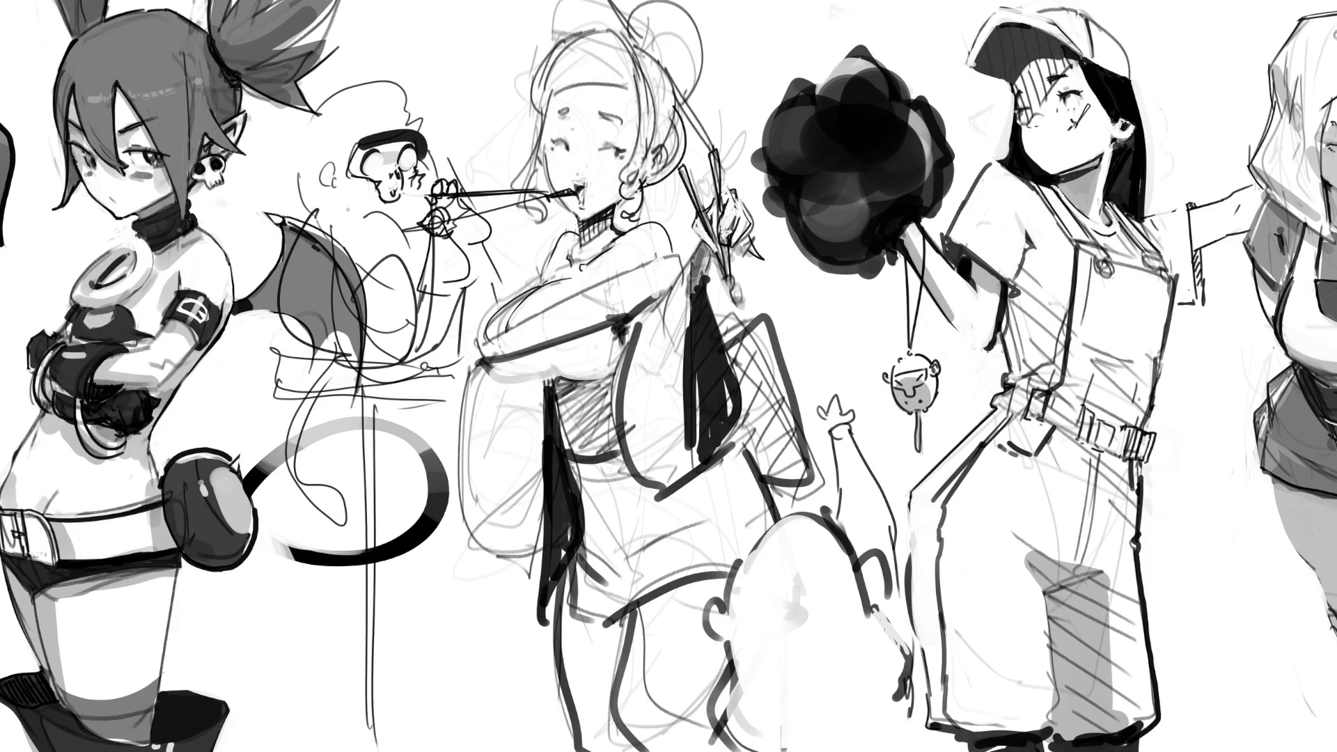
- Sketch a head outline above the tiny face and ink a curve under the woman's belly
{"action": "left_click_drag", "start_coordinate": [284, 122], "coordinate": [296, 120]}
{"action": "mouse_move", "coordinate": [307, 106]}
{"action": "left_mouse_down"}
{"action": "mouse_move", "coordinate": [411, 110]}
{"action": "mouse_move", "coordinate": [432, 149]}
{"action": "mouse_move", "coordinate": [301, 212]}
{"action": "mouse_move", "coordinate": [317, 229]}
{"action": "left_mouse_up"}
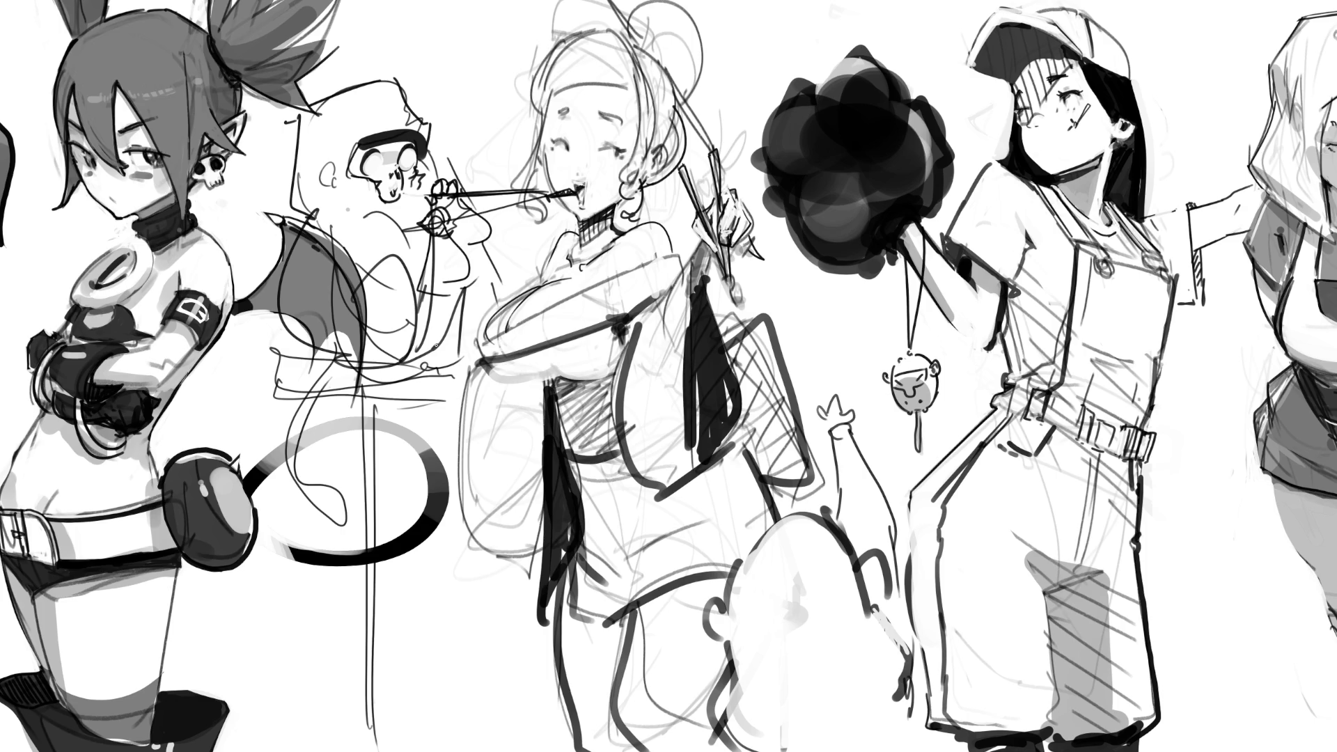
{"action": "left_click_drag", "start_coordinate": [555, 400], "coordinate": [609, 392]}
- Ink dark lines on the woman's belly, reshape them in white, then line her sleeve edge and raised arm
{"action": "left_click", "coordinate": [553, 371]}
{"action": "mouse_move", "coordinate": [555, 375]}
{"action": "left_mouse_down"}
{"action": "mouse_move", "coordinate": [565, 398]}
{"action": "mouse_move", "coordinate": [592, 394]}
{"action": "mouse_move", "coordinate": [551, 400]}
{"action": "mouse_move", "coordinate": [536, 442]}
{"action": "mouse_move", "coordinate": [546, 575]}
{"action": "left_mouse_up"}
{"action": "left_click_drag", "start_coordinate": [472, 530], "coordinate": [528, 585]}
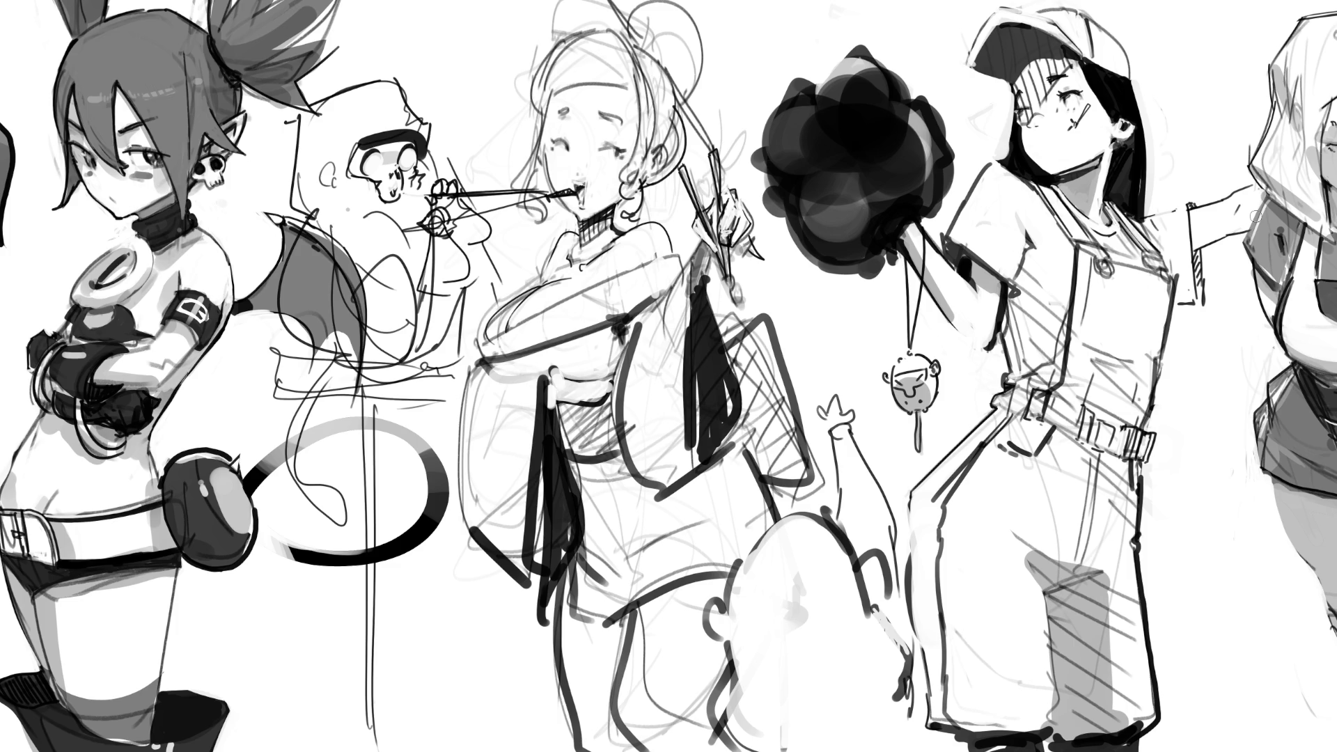
{"action": "mouse_move", "coordinate": [666, 385]}
{"action": "left_mouse_down"}
{"action": "mouse_move", "coordinate": [681, 390]}
{"action": "mouse_move", "coordinate": [675, 319]}
{"action": "left_mouse_up"}
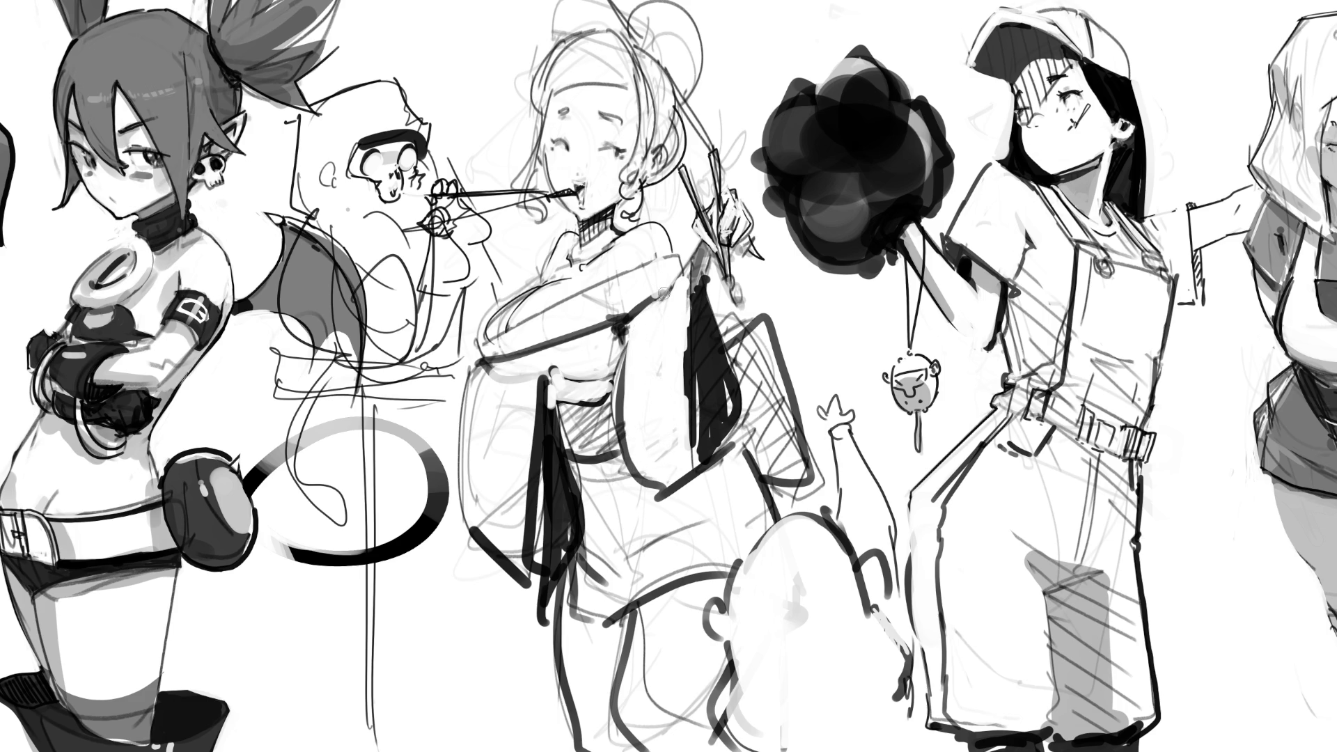
{"action": "left_click_drag", "start_coordinate": [578, 306], "coordinate": [677, 260]}
- Zoom out with Ctrl+0 to fit the whole sketch page on screen
{"action": "key", "text": "ctrl+0"}
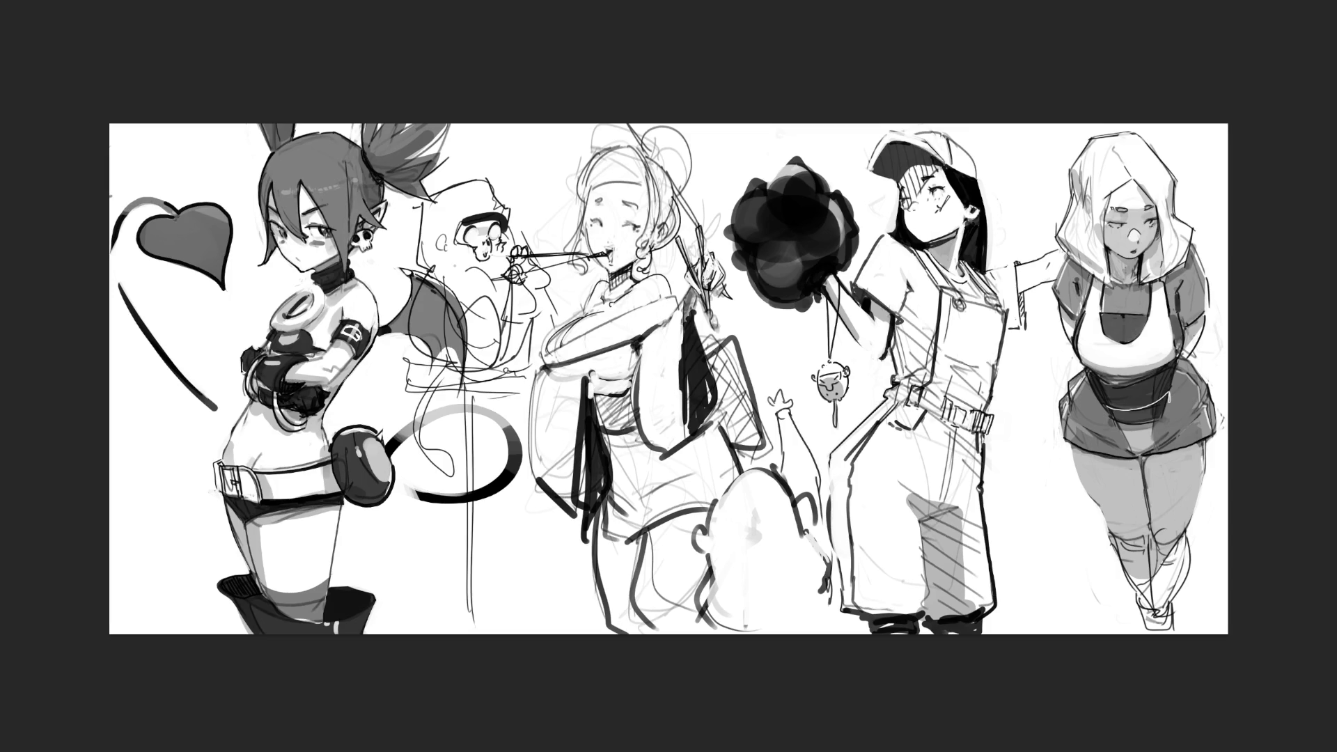